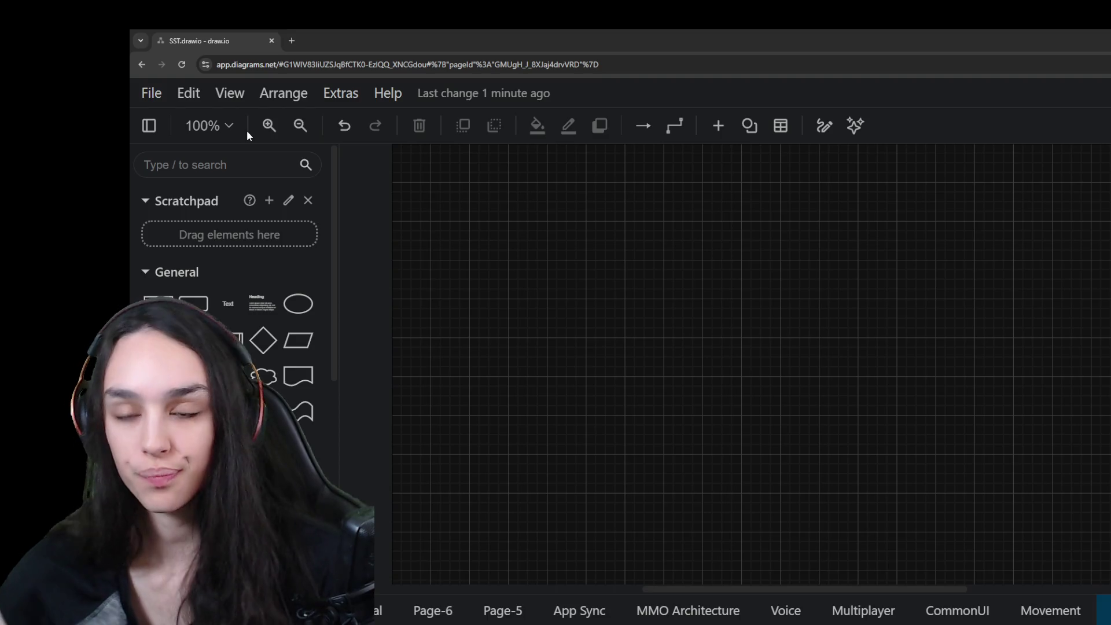
left_click(883, 250)
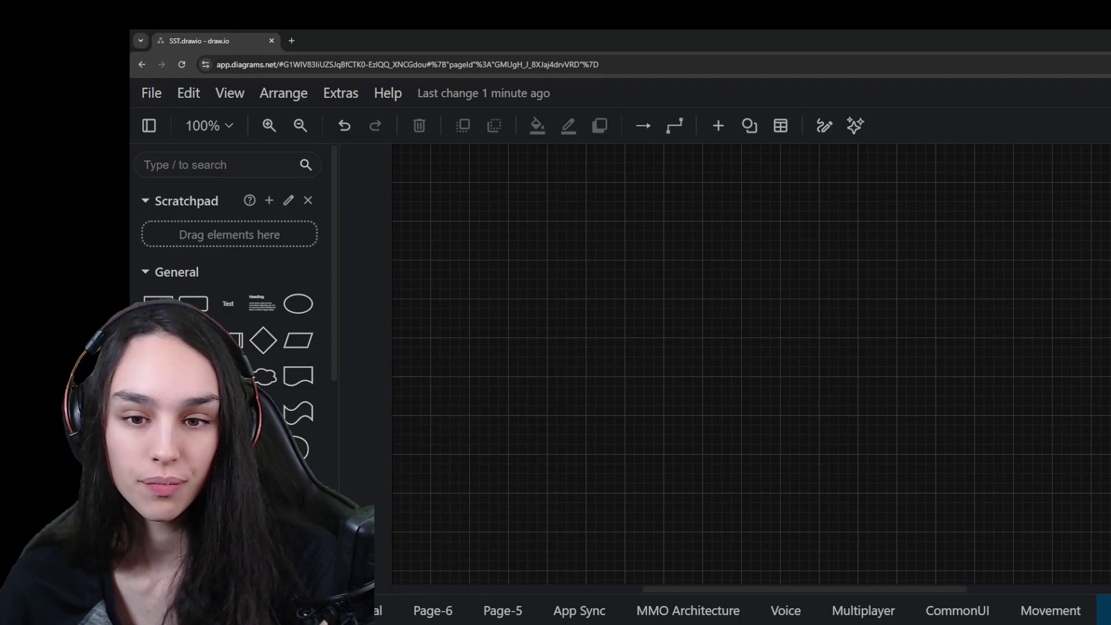
scroll(261, 435, "down", 1)
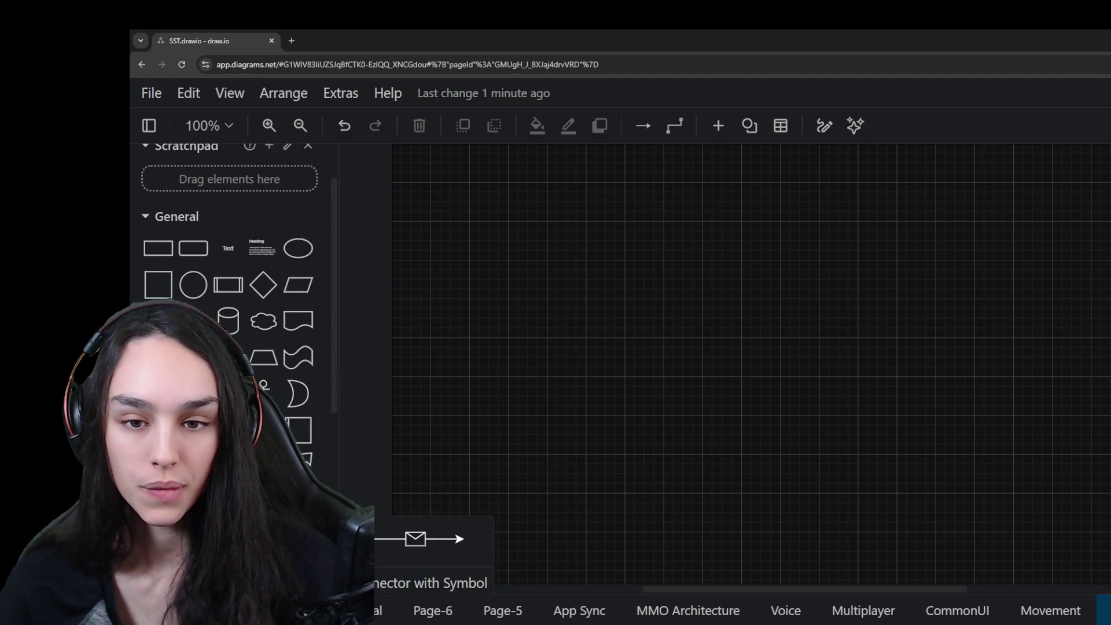
mouse_move(298, 464)
left_mouse_down()
mouse_move(571, 295)
mouse_move(574, 421)
left_mouse_up()
key("ctrl+z")
key("ctrl+z")
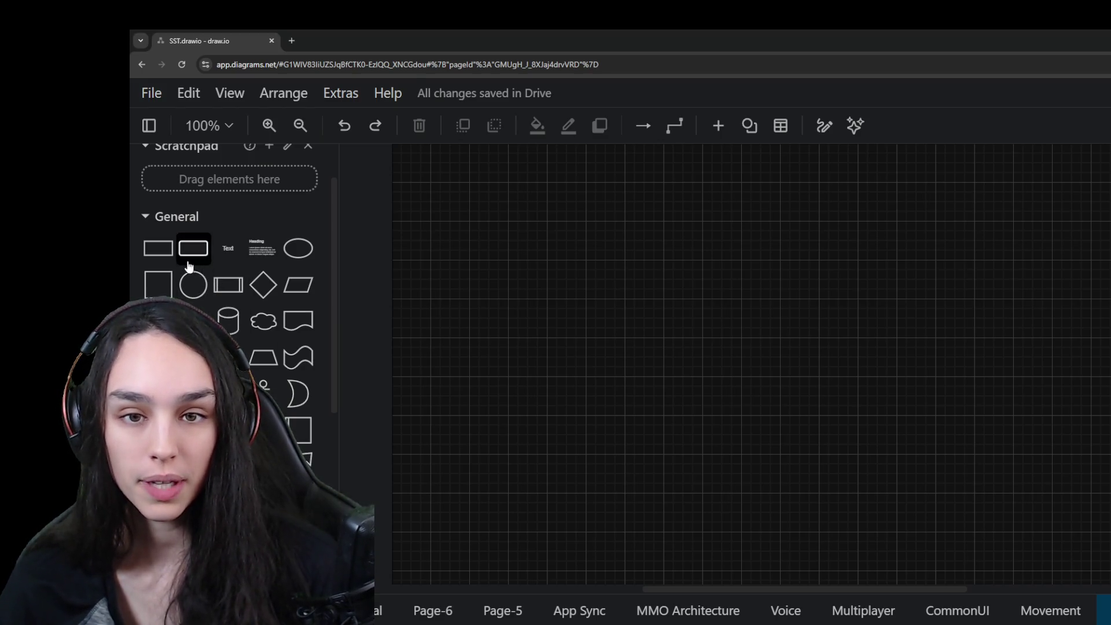
mouse_move(192, 248)
left_mouse_down()
mouse_move(483, 301)
mouse_move(675, 373)
left_mouse_up()
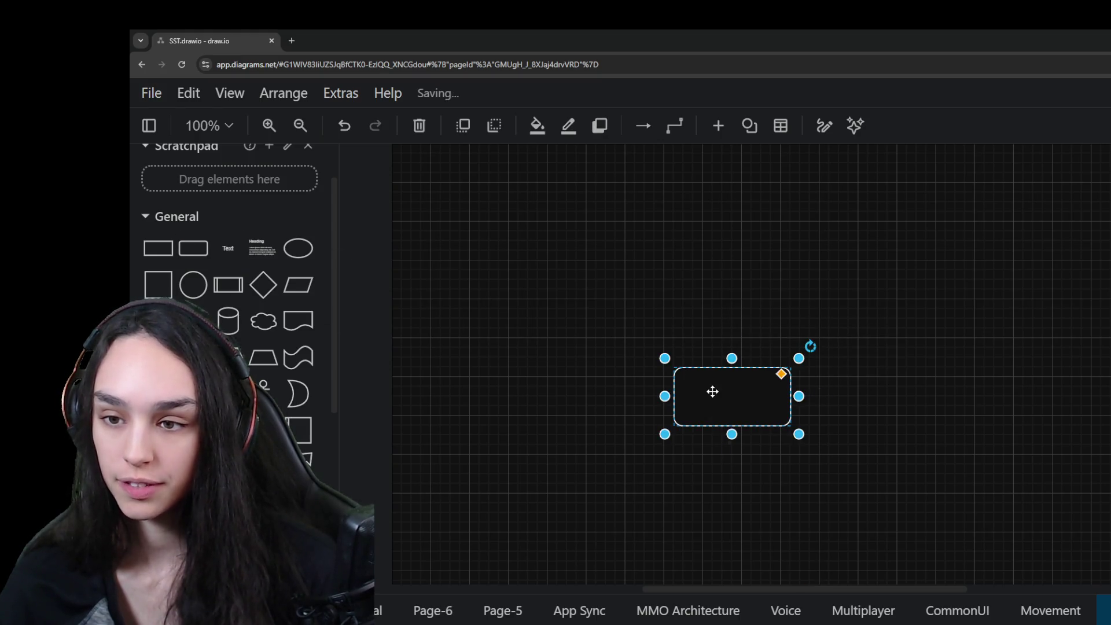
type("GAME SERVER")
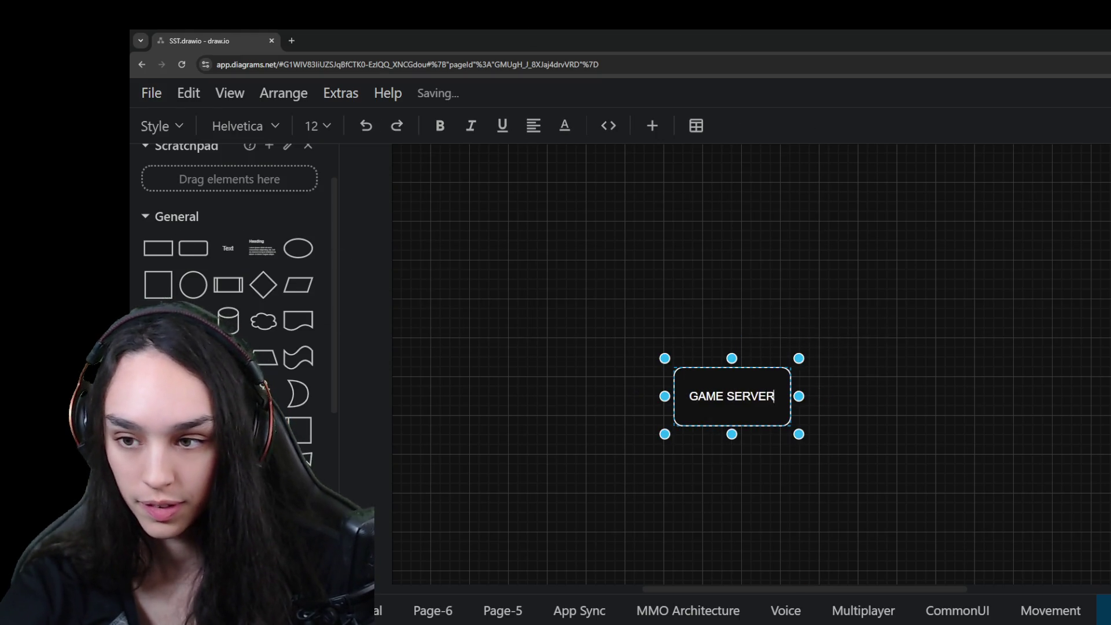
Finish the GAME SERVER label, pan the canvas and try out a Data Storage shape
left_click(854, 367)
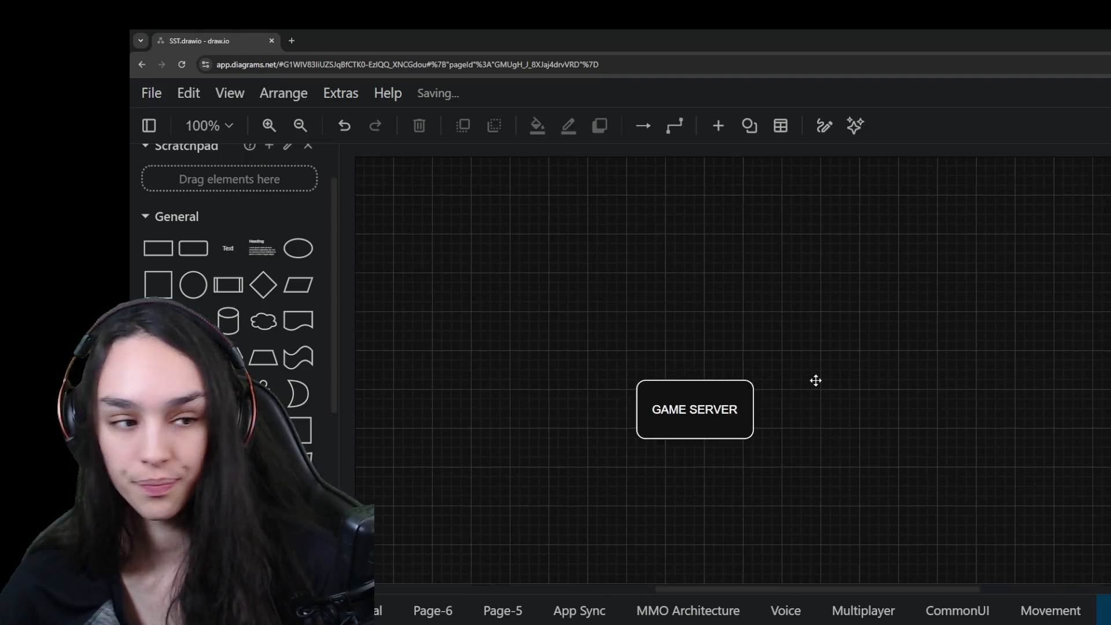
scroll(783, 415, "up", 3)
scroll(795, 458, "down", 3)
scroll(794, 458, "up", 2, "ctrl")
scroll(794, 458, "up", 1)
scroll(895, 417, "up", 1, "ctrl")
scroll(833, 443, "up", 1, "ctrl")
mouse_move(887, 398)
left_mouse_down()
mouse_move(918, 406)
mouse_move(915, 415)
left_mouse_up()
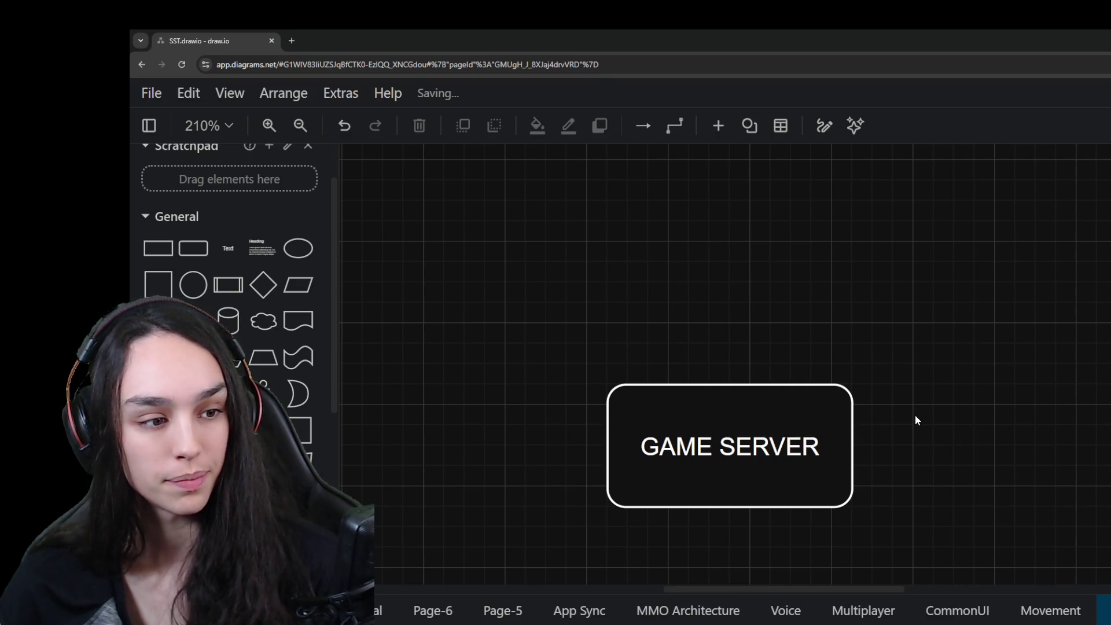
scroll(915, 421, "down", 1, "ctrl")
left_click_drag(1004, 409, 966, 413)
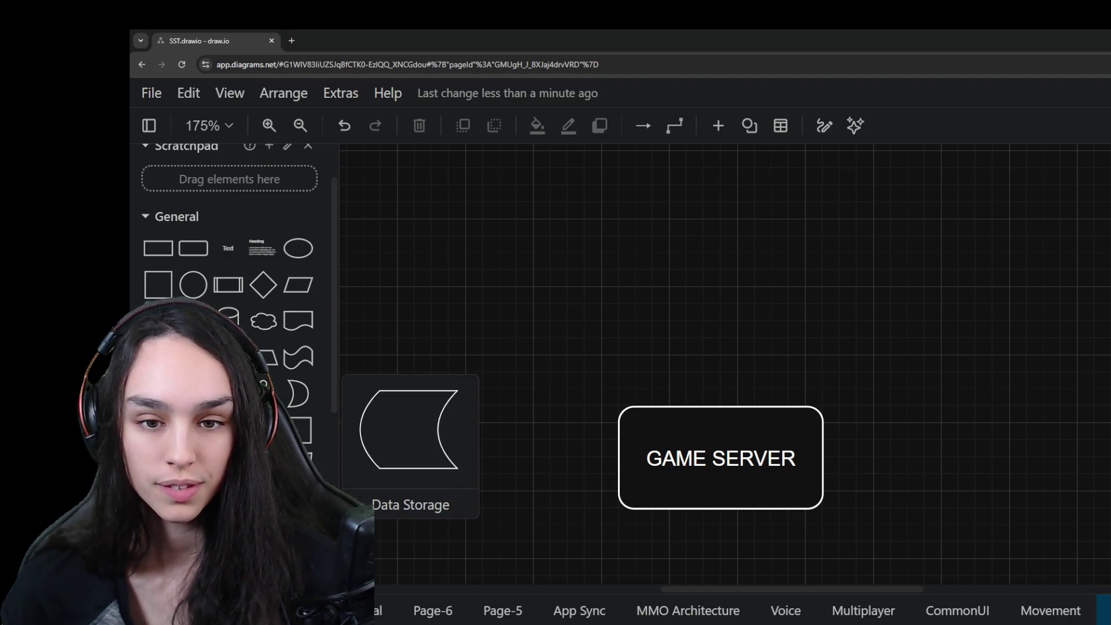
left_click_drag(193, 430, 357, 404)
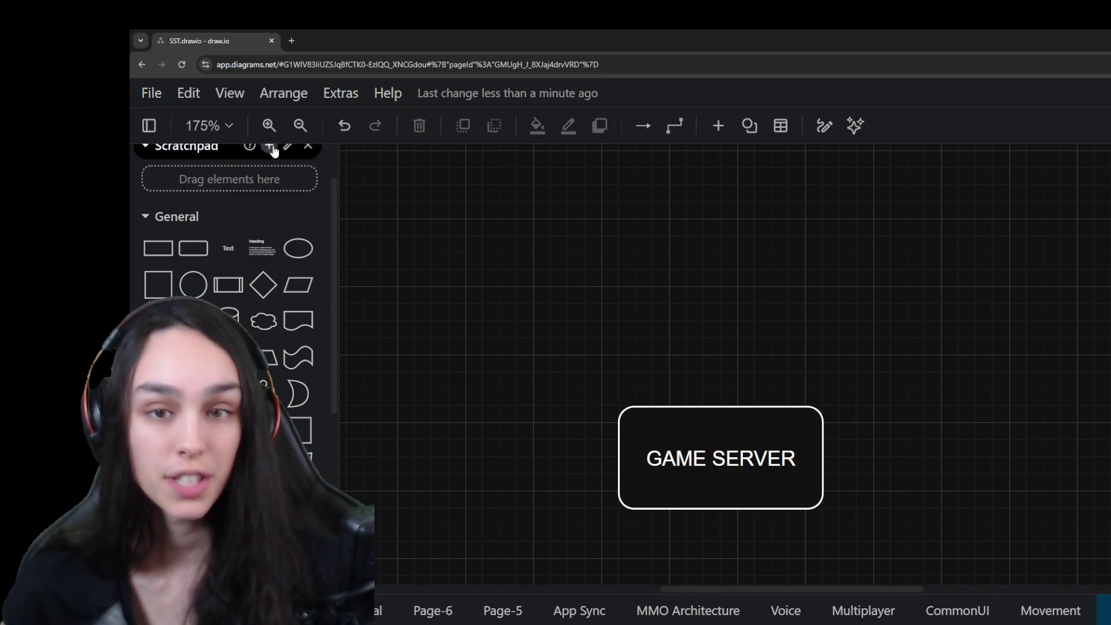
scroll(243, 165, "up", 2)
Search the shape library for 'shield', drop a Cloud Shield above GAME SERVER and undo it
left_click(191, 165)
type("shield")
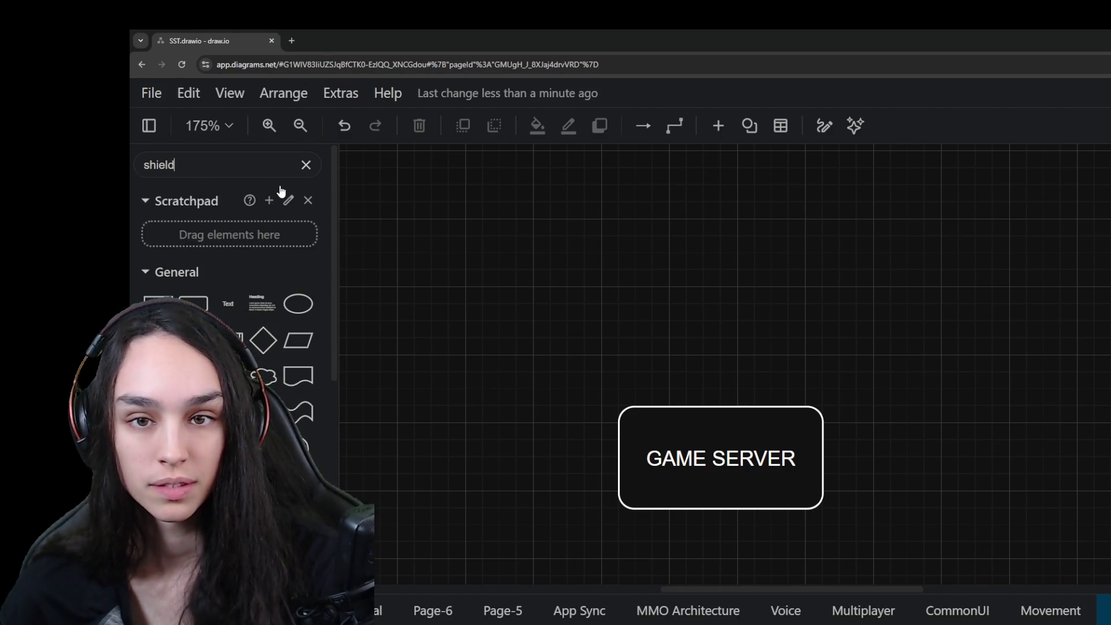
key("Return")
mouse_move(150, 197)
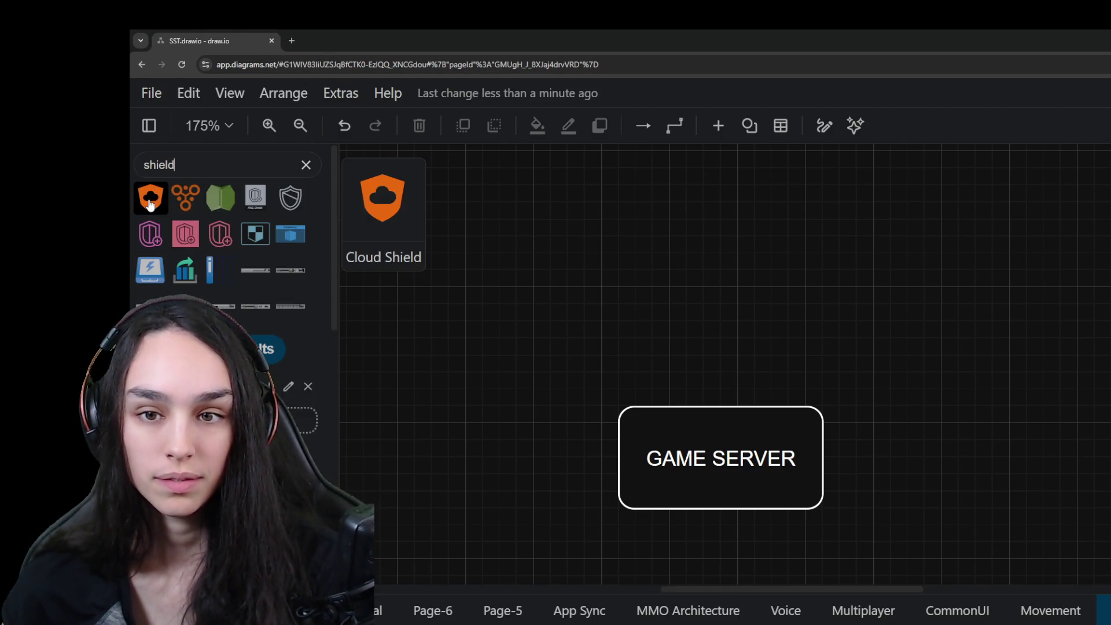
left_click_drag(149, 202, 703, 299)
key("ctrl+z")
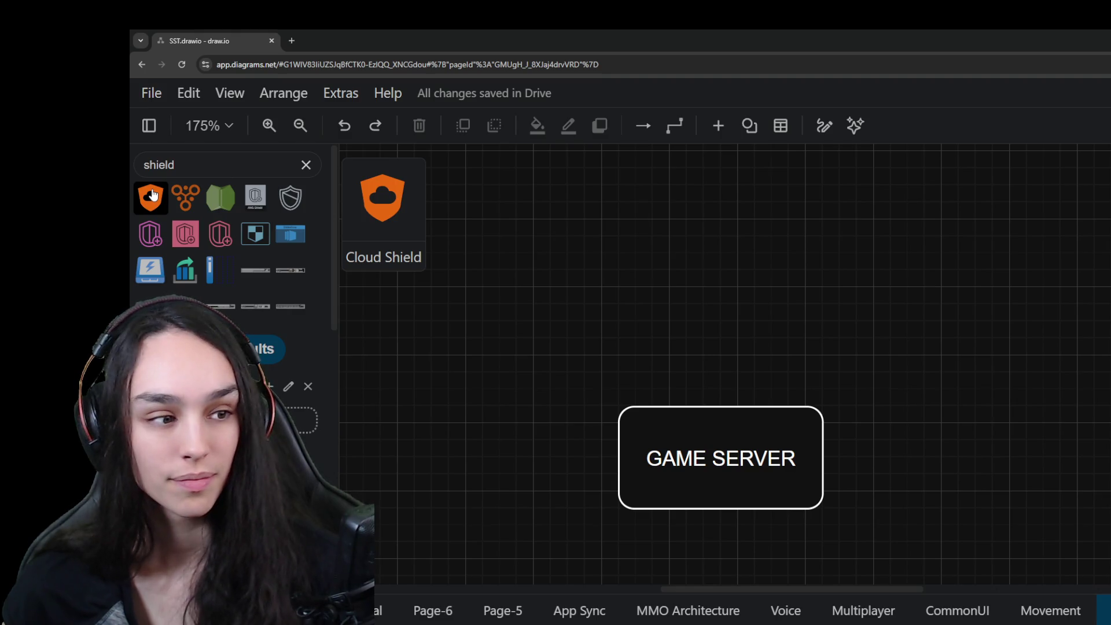
scroll(230, 260, "down", 2)
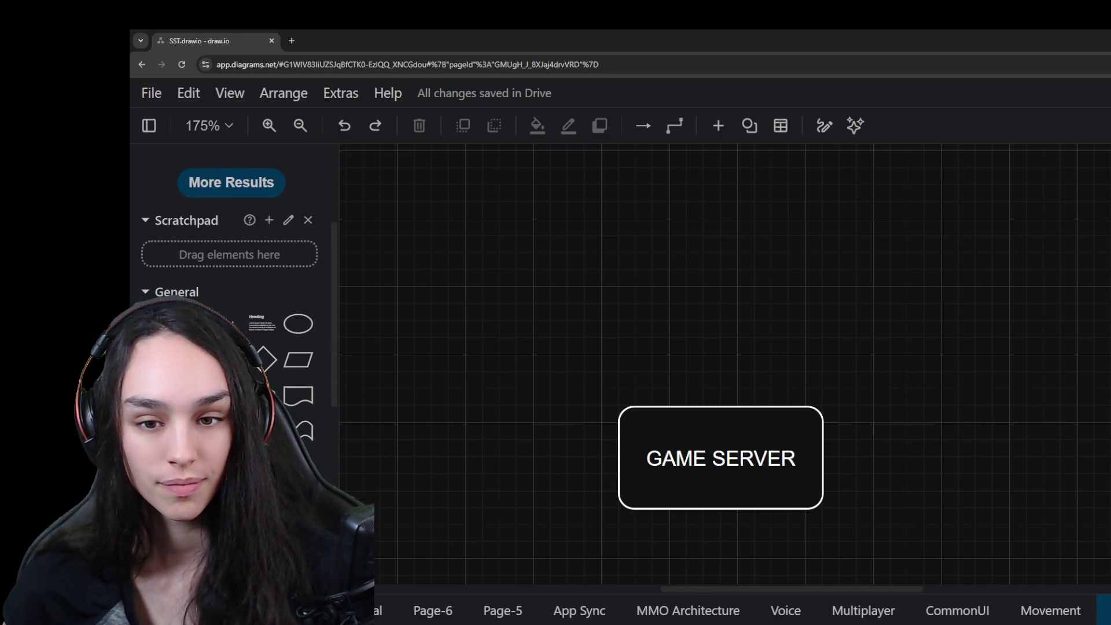
scroll(230, 261, "down", 1)
scroll(230, 261, "up", 3)
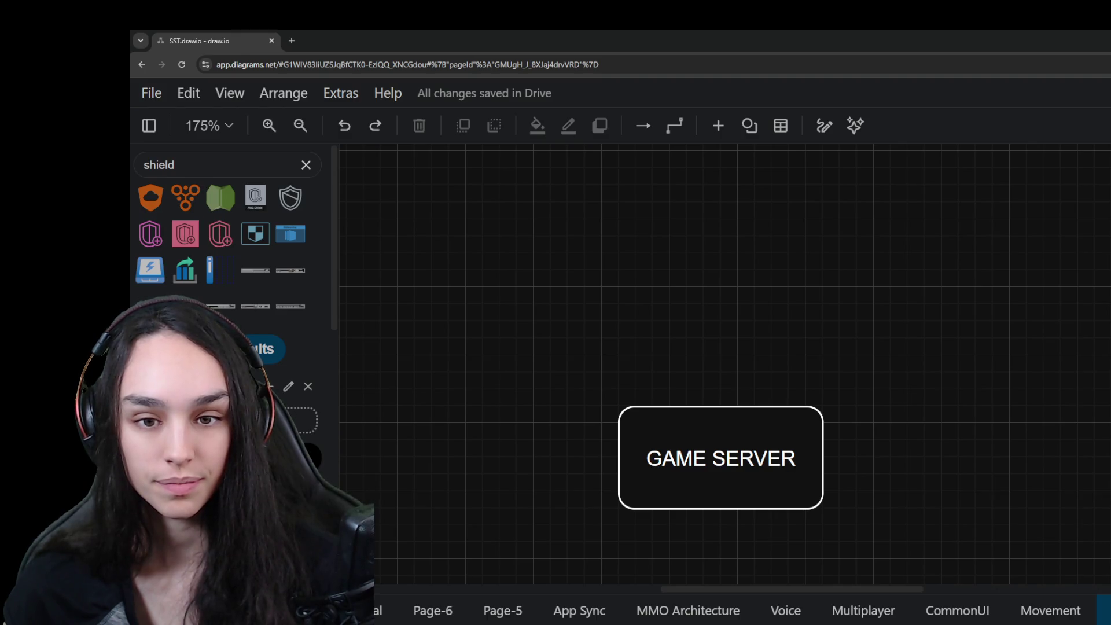
scroll(217, 347, "down", 3)
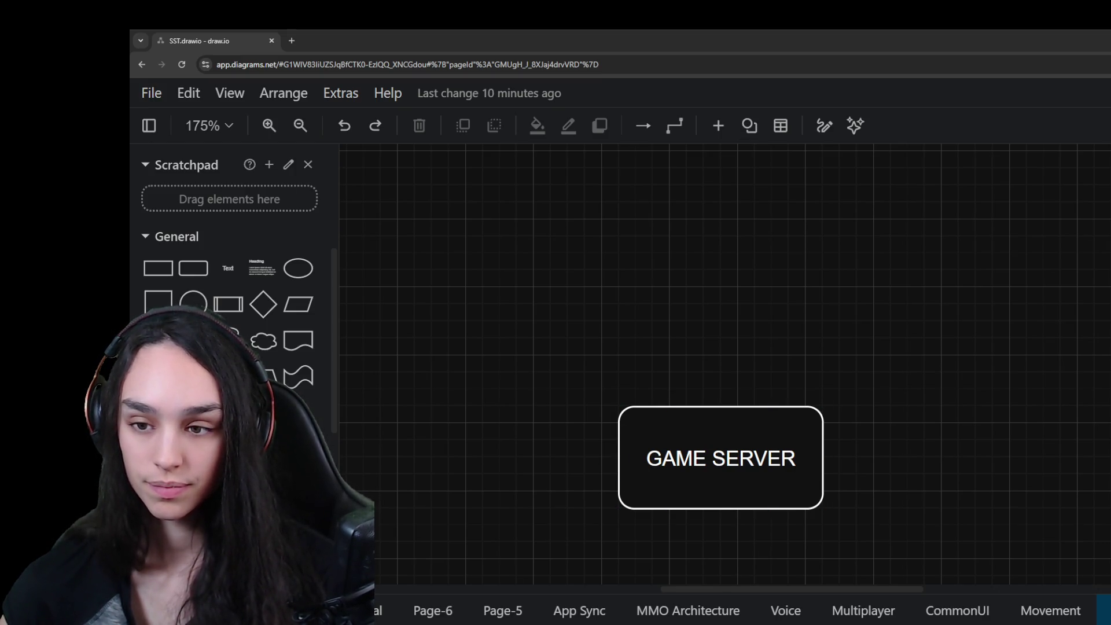
Clear the selection and reselect the GAME SERVER box
key("Escape")
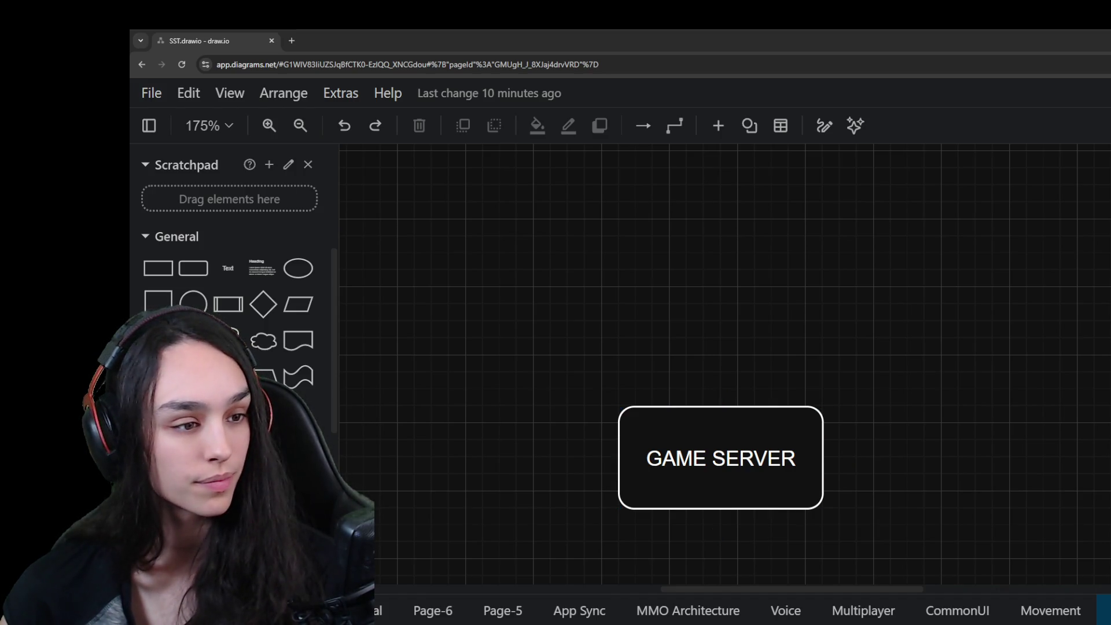
left_click(721, 457)
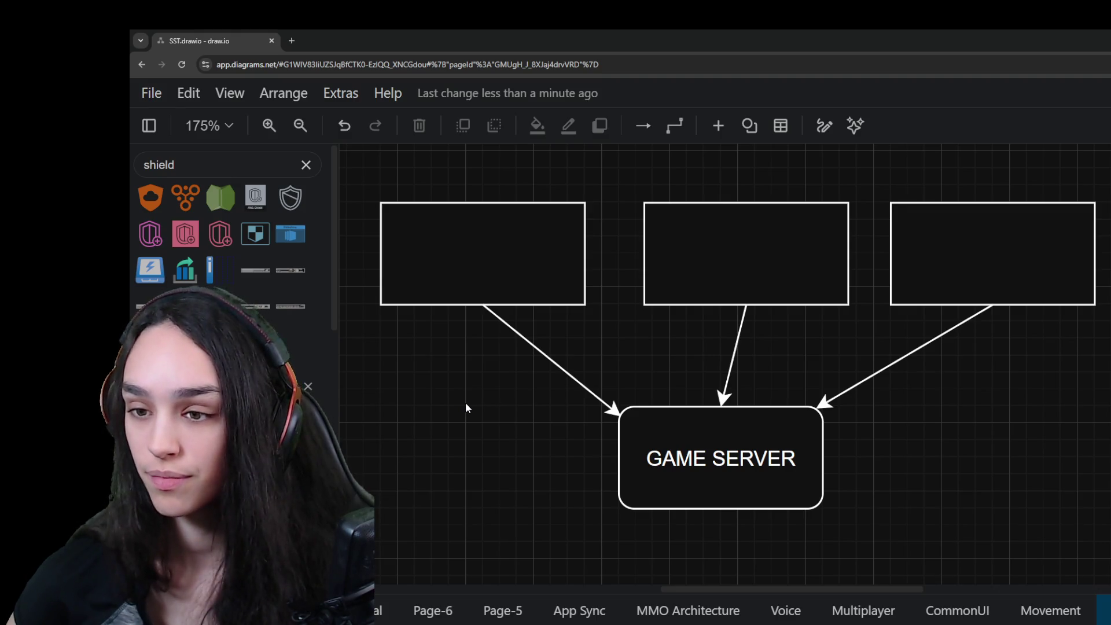
Place the Cloud Shield icon from the search results onto GAME SERVER's top edge
mouse_move(151, 198)
left_mouse_down()
mouse_move(656, 339)
mouse_move(628, 337)
left_mouse_up()
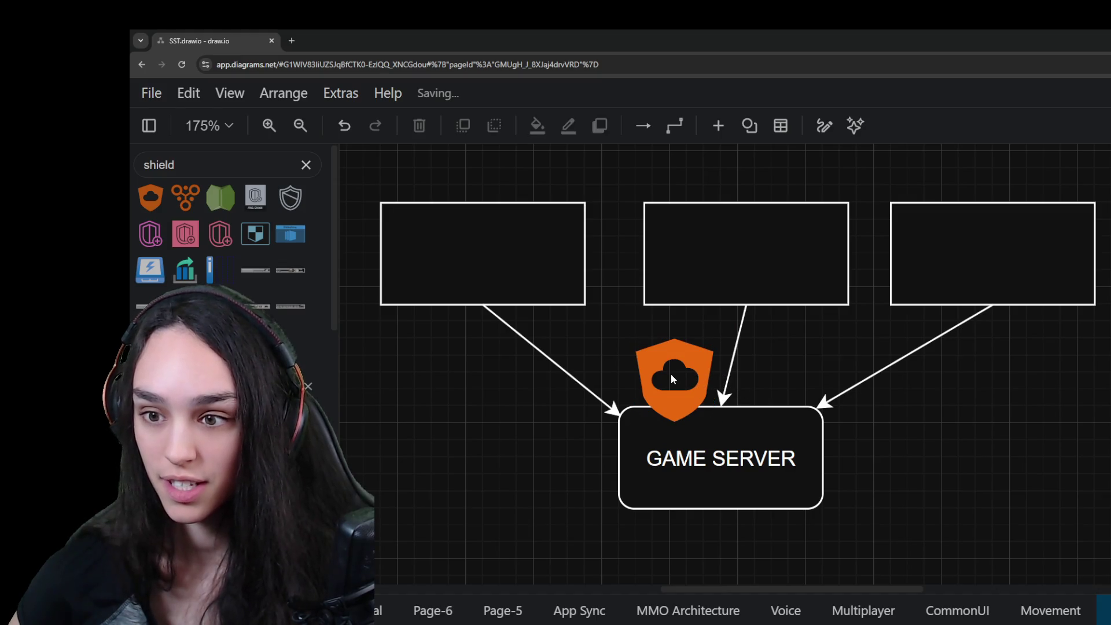
left_click_drag(671, 400, 716, 418)
left_click(841, 430)
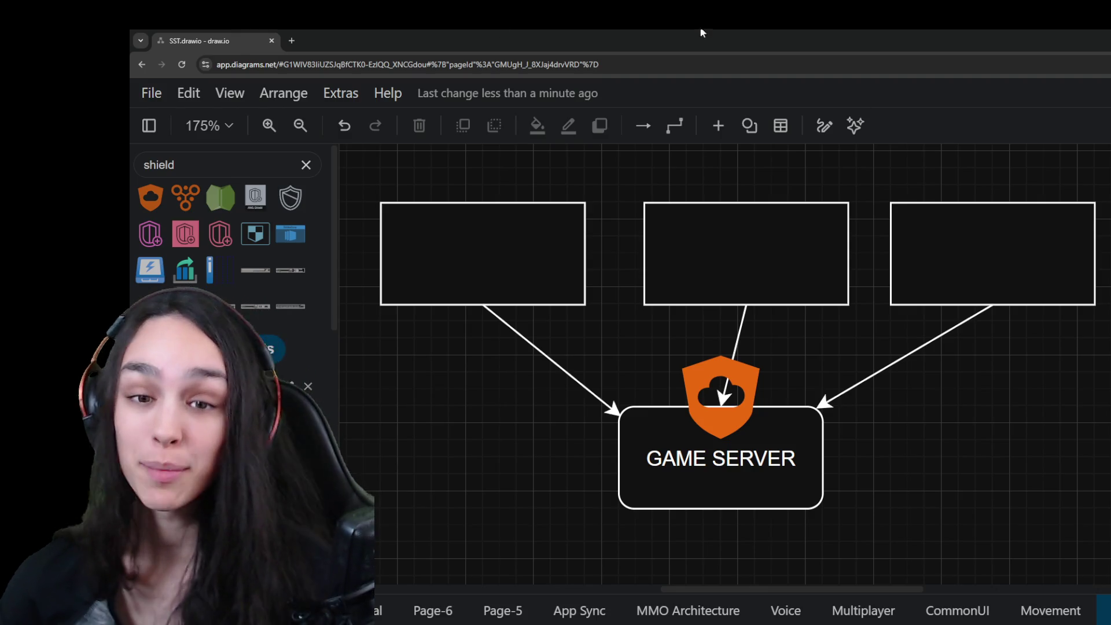
scroll(150, 277, "down", 3)
left_click_drag(914, 232, 914, 437)
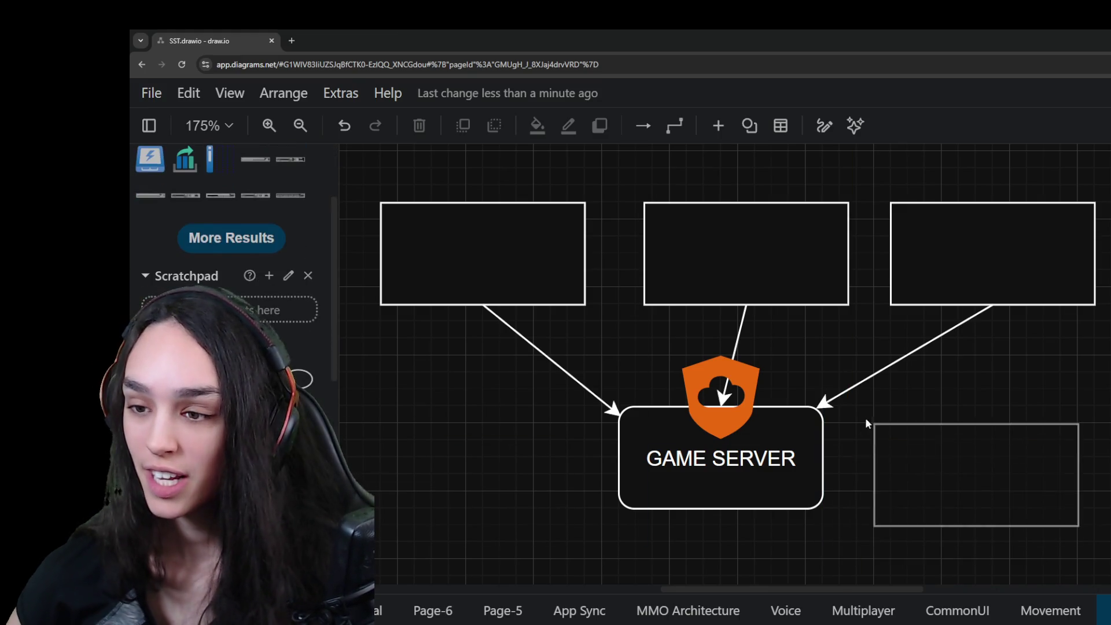
Label the copied box RELAY SERVER
double_click(915, 436)
type("RELAY SER")
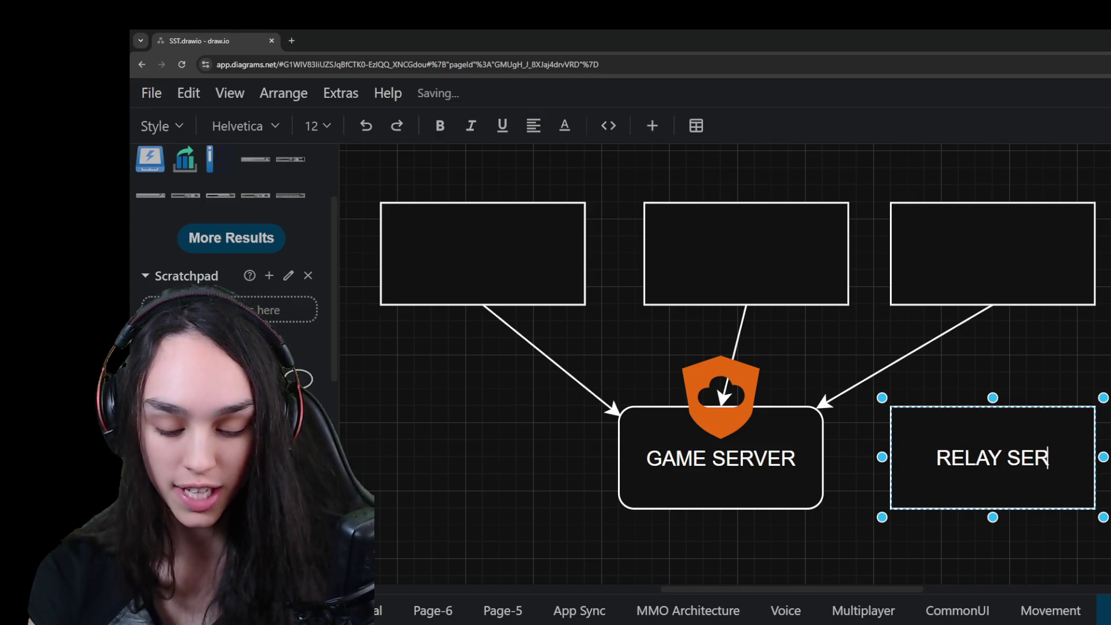
type("VER")
left_click(841, 396)
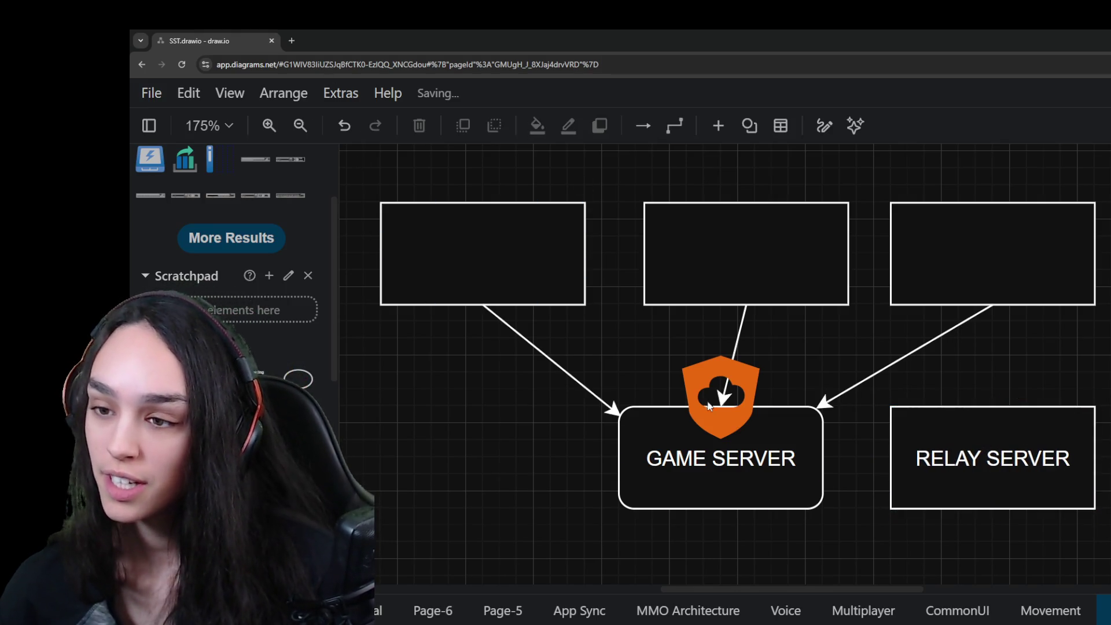
Reconnect the right, middle and left arrows from GAME SERVER to RELAY SERVER, nudging the shield aside
left_click(841, 396)
left_click_drag(821, 405, 993, 407)
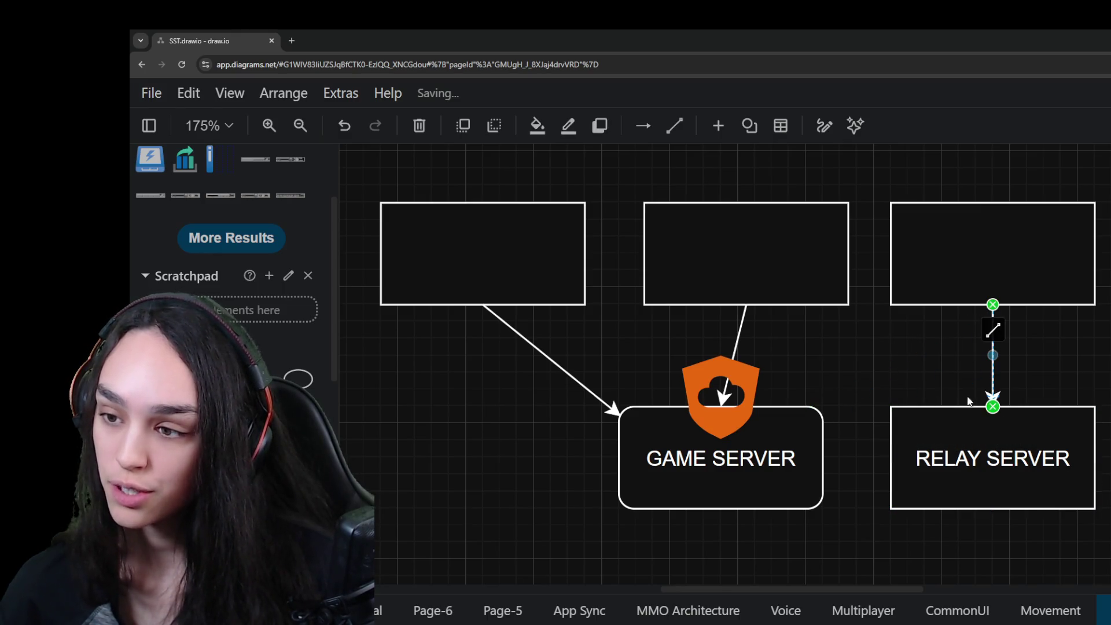
left_click_drag(733, 350, 857, 488)
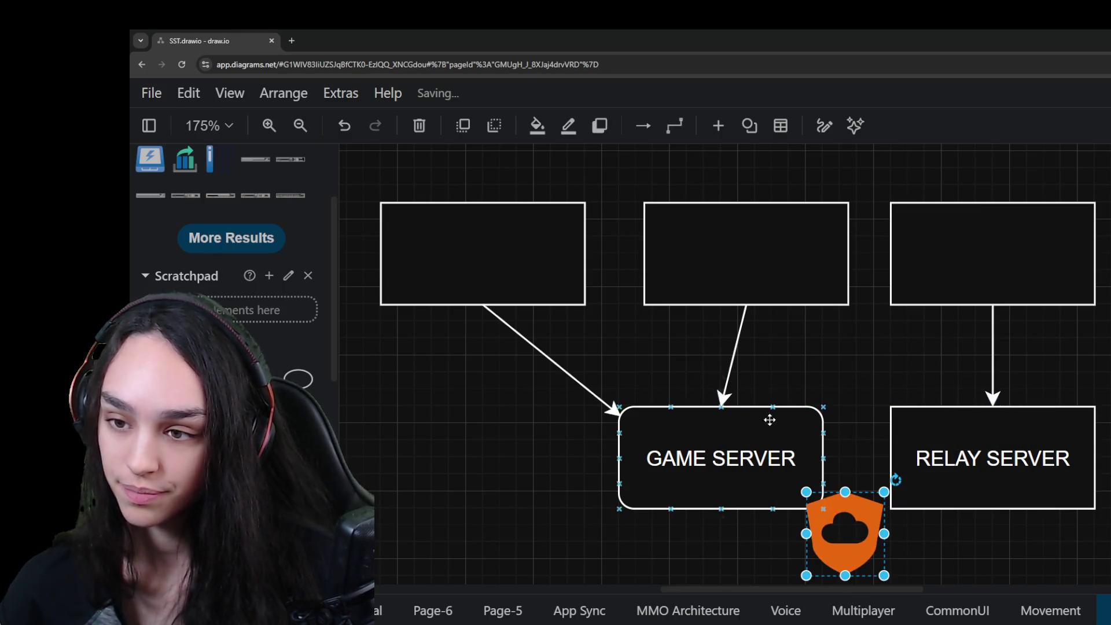
left_click(724, 397)
left_click_drag(722, 405, 942, 406)
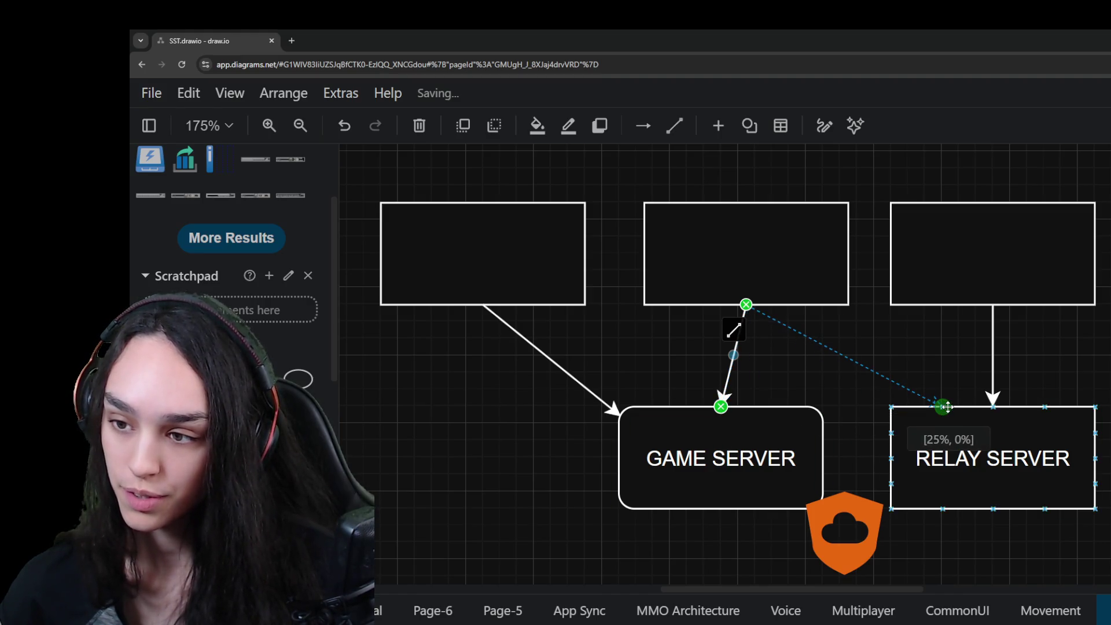
left_click(608, 405)
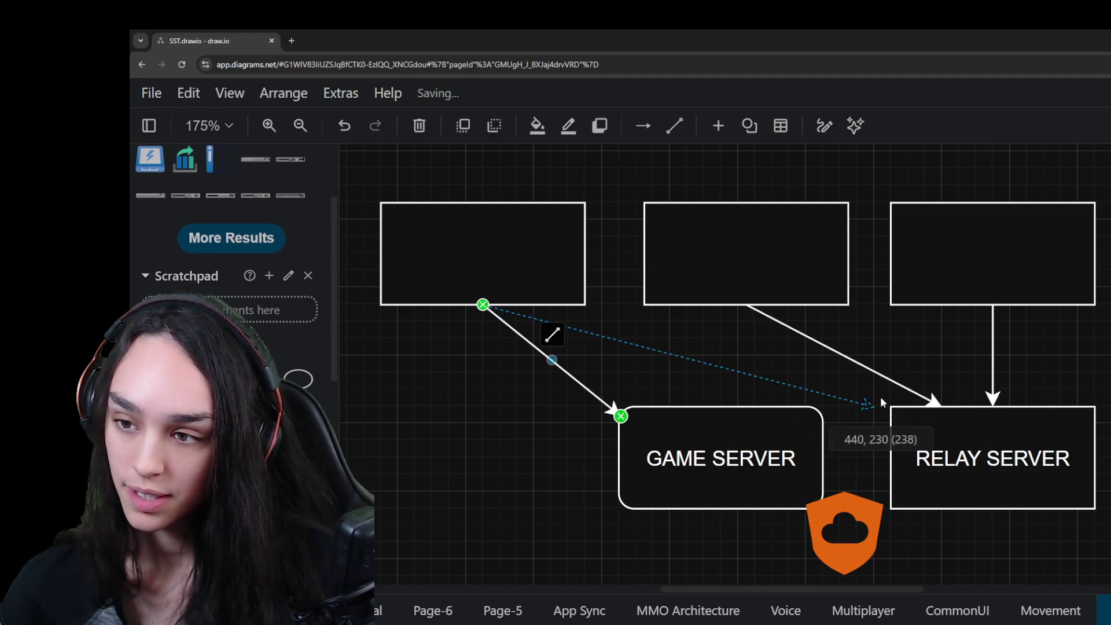
left_click_drag(621, 417, 887, 404)
Move the orange shield icon off to the right of the diagram
left_click(865, 552)
left_click_drag(865, 553, 1110, 478)
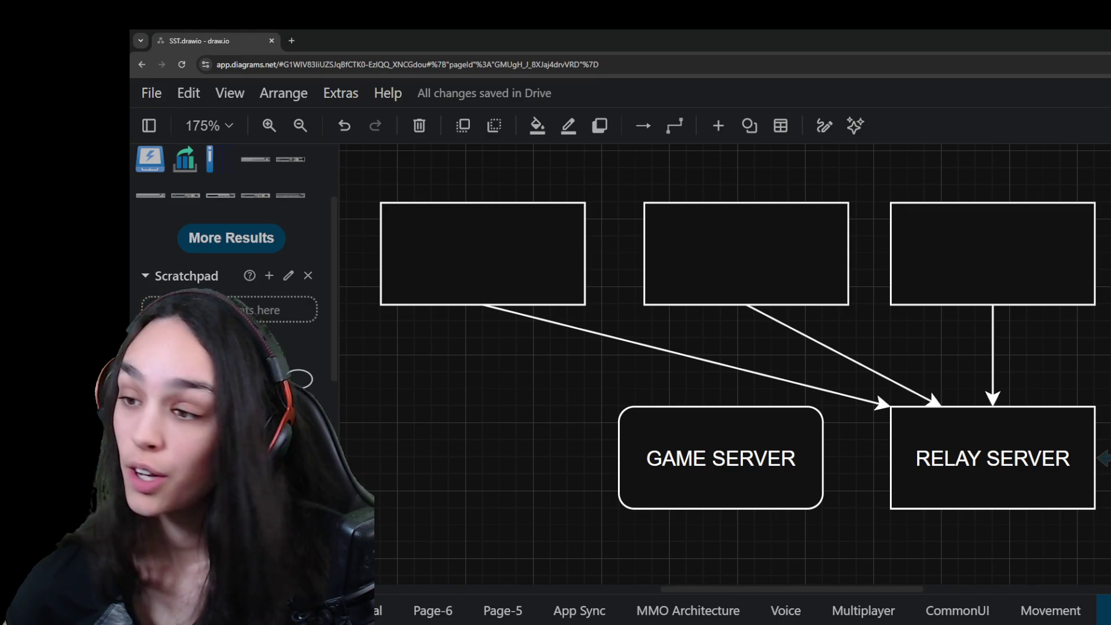
Shift RELAY SERVER and GAME SERVER leftward on the canvas
left_click(962, 472)
left_click_drag(1019, 501, 969, 477)
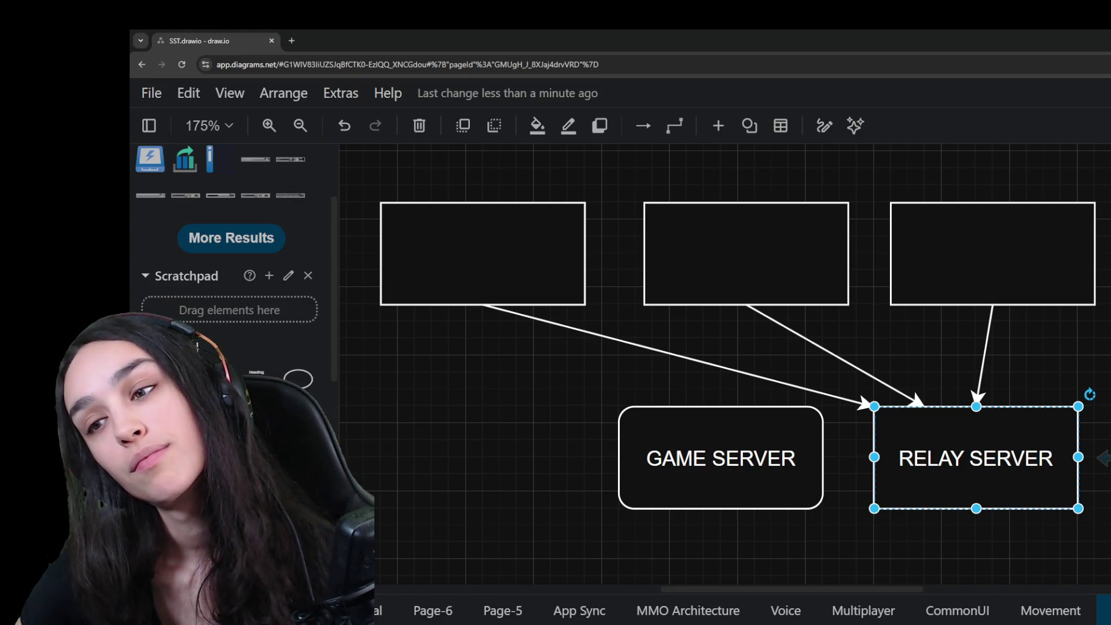
left_click_drag(773, 474, 734, 486)
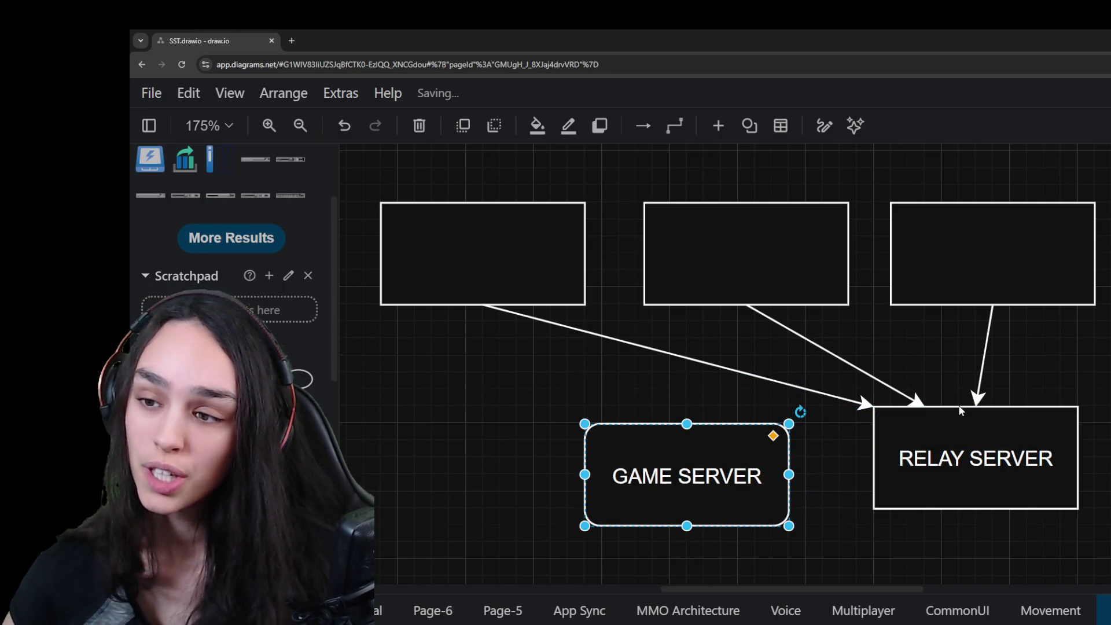
key("Escape")
Set the orange shield above RELAY SERVER and drop a Directional Arrow onto the canvas
left_click_drag(1086, 409, 899, 385)
left_click(760, 479)
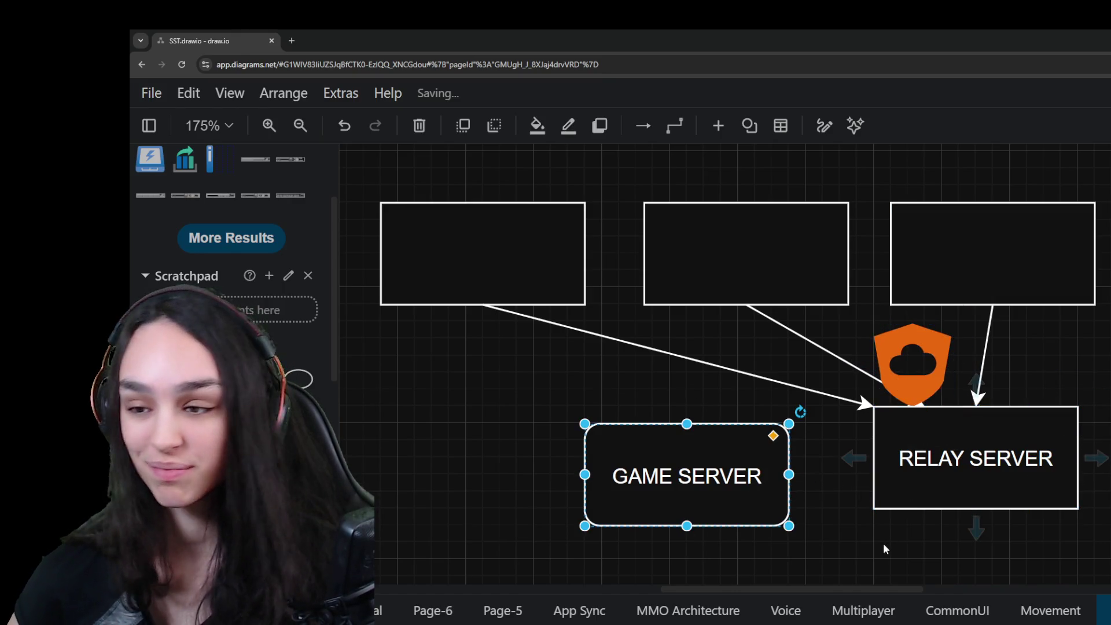
scroll(235, 365, "down", 3)
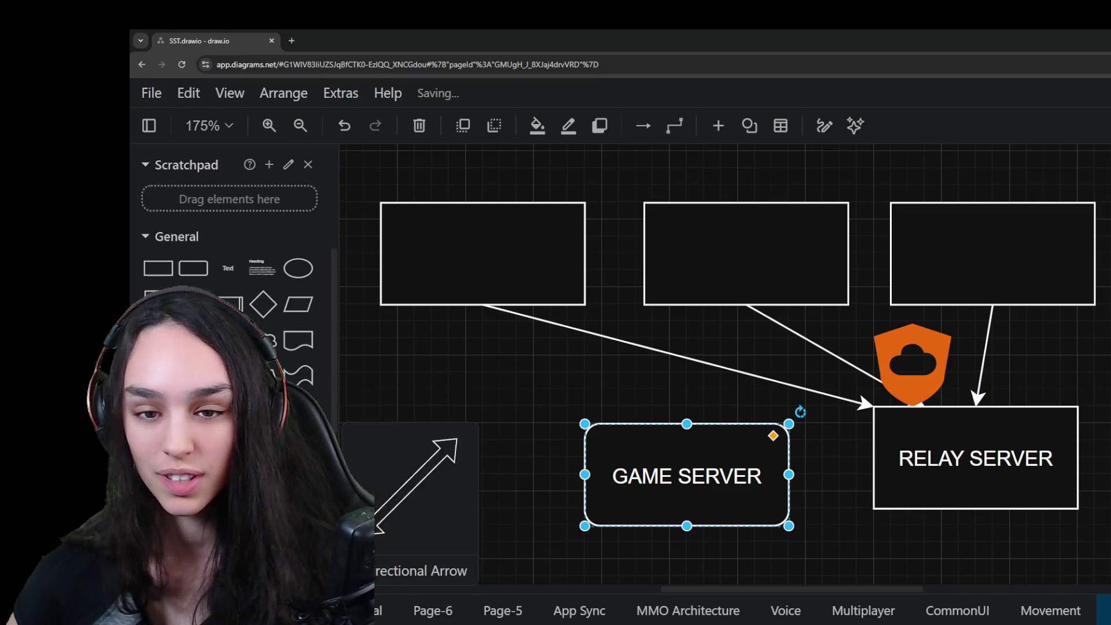
left_click_drag(286, 521, 462, 455)
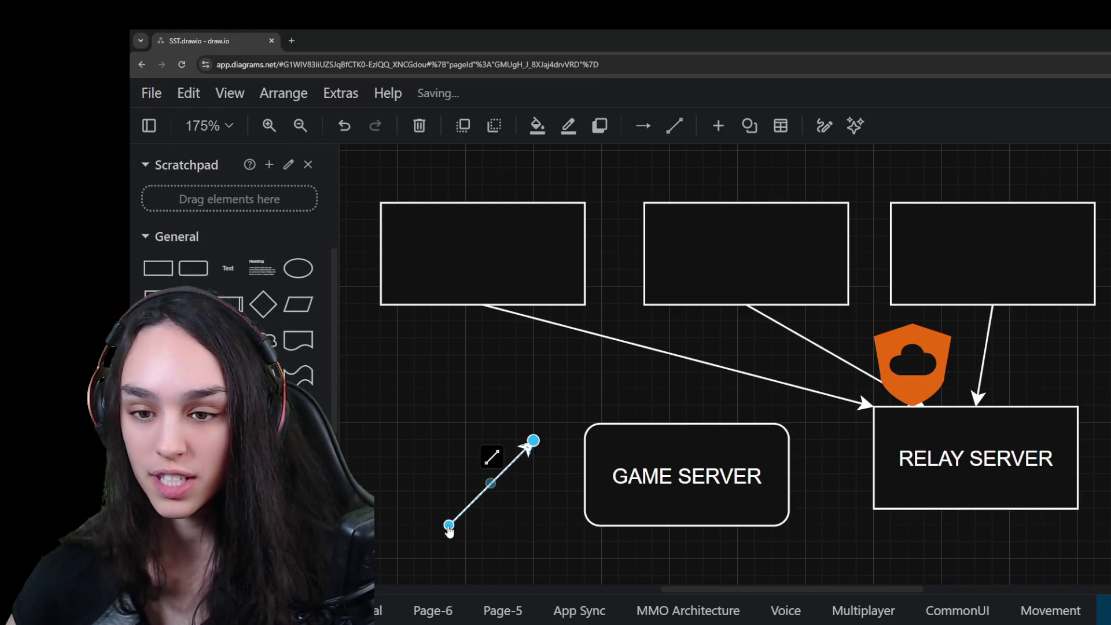
Attach the new arrow from RELAY SERVER's left side into GAME SERVER
left_click_drag(448, 526, 874, 456)
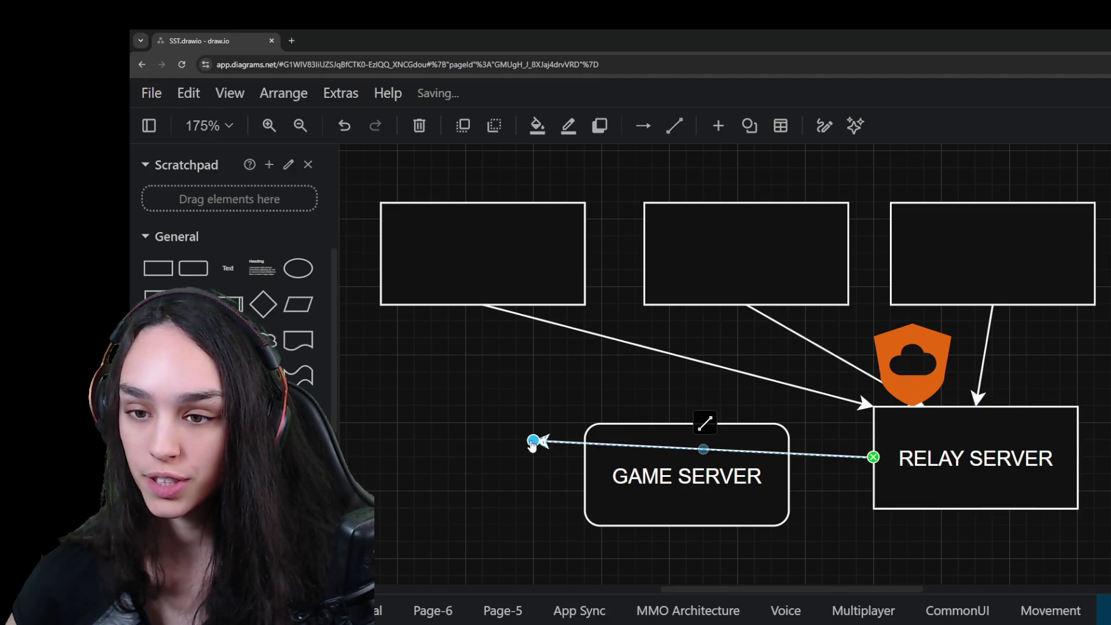
left_click_drag(533, 443, 788, 450)
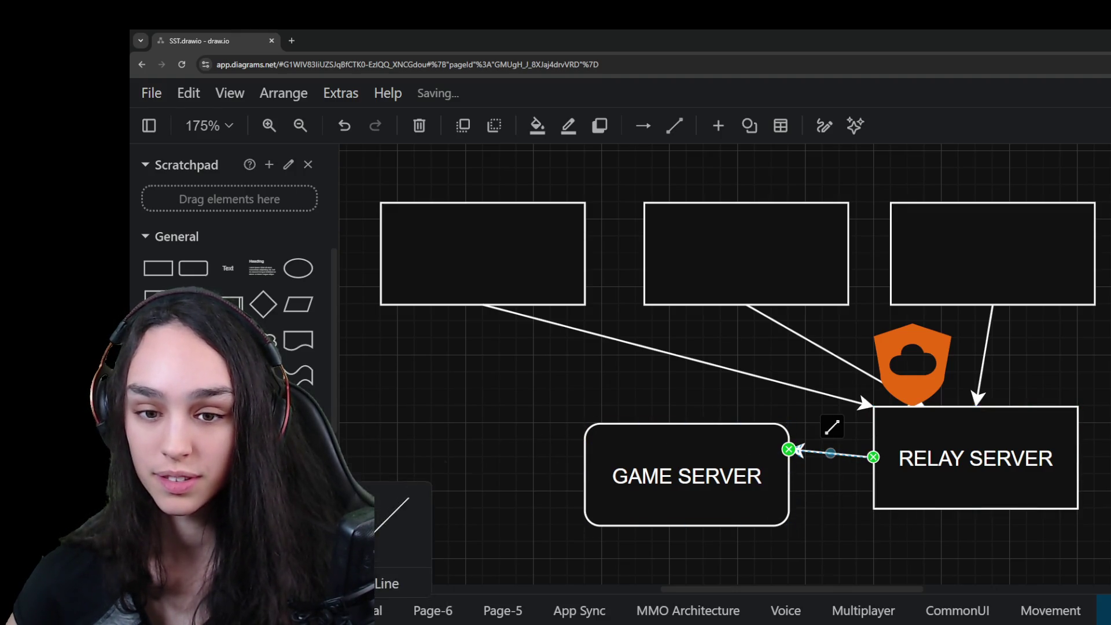
left_click(459, 433)
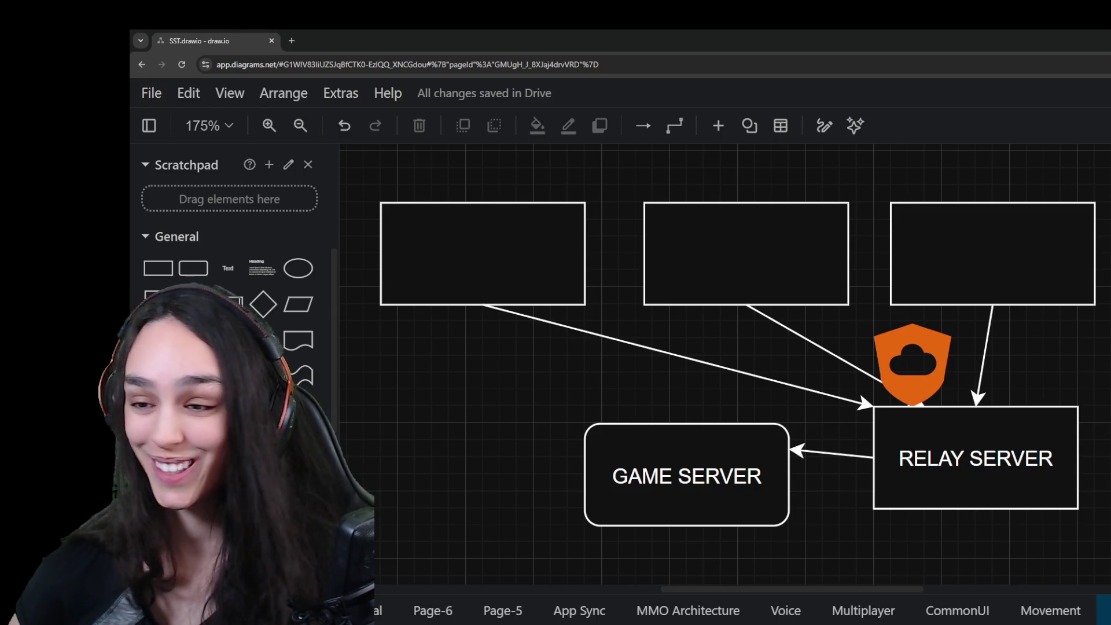
Raise GAME SERVER level with RELAY SERVER and nudge the top boxes rightward
left_click_drag(700, 495, 701, 479)
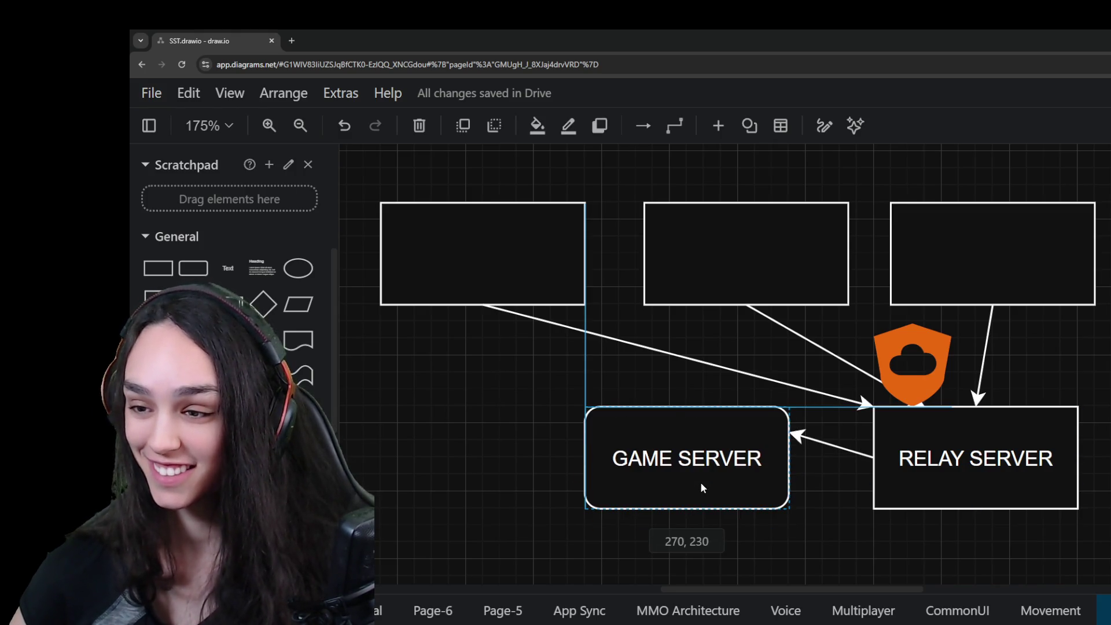
left_click_drag(958, 278, 993, 278)
left_click_drag(737, 260, 764, 260)
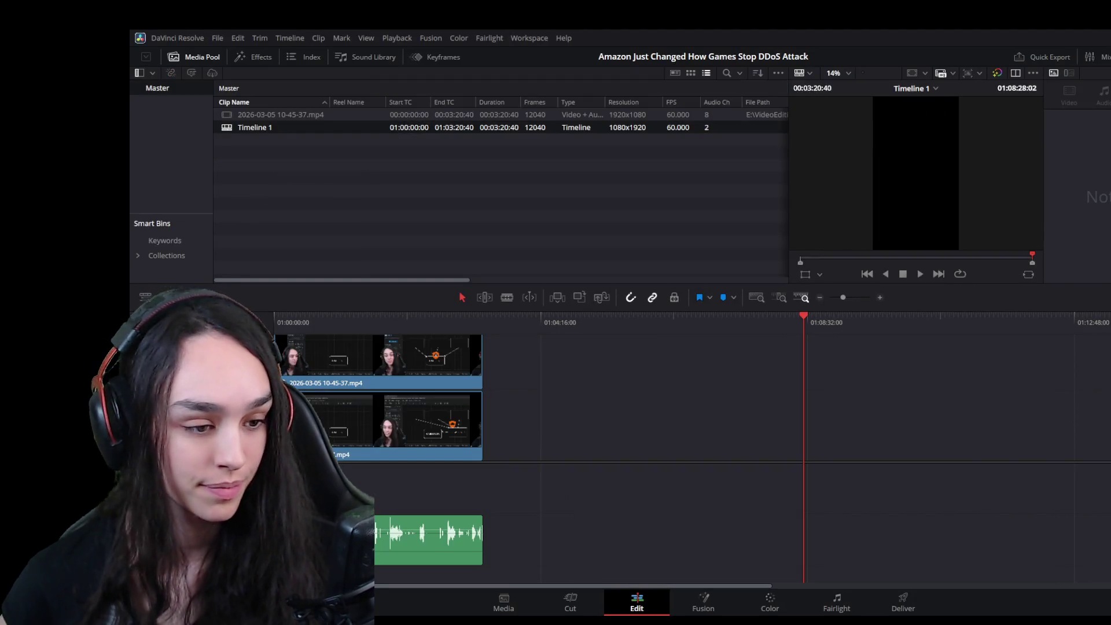
Zoom the timeline around the playhead and select the recording's linked clips
key("ctrl+minus")
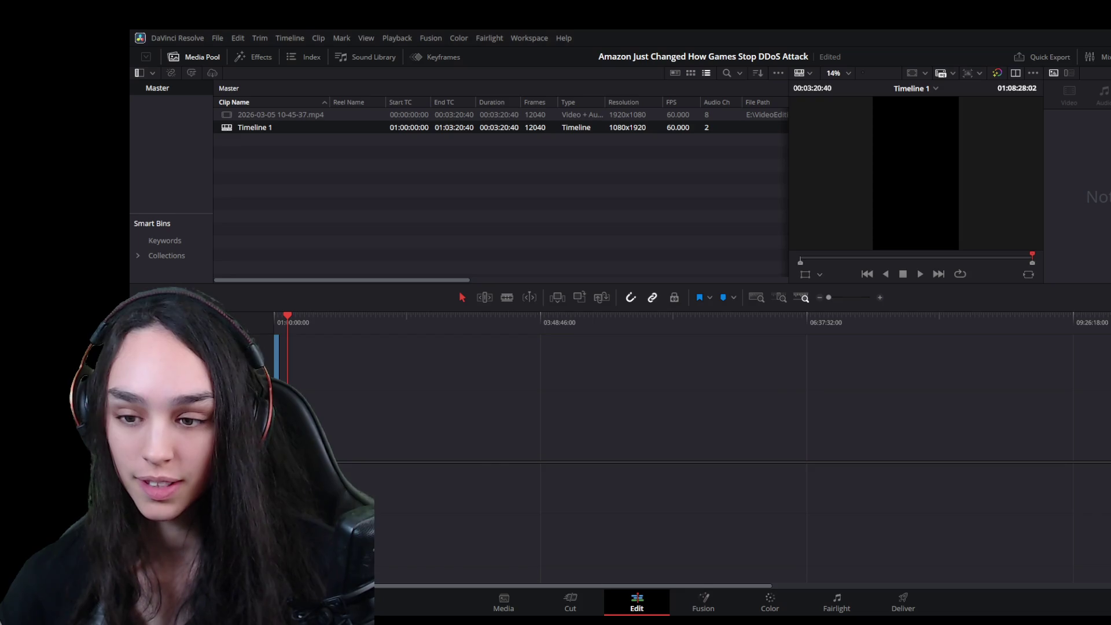
key("ctrl+equal")
key("ctrl+equal")
key("ctrl+equal")
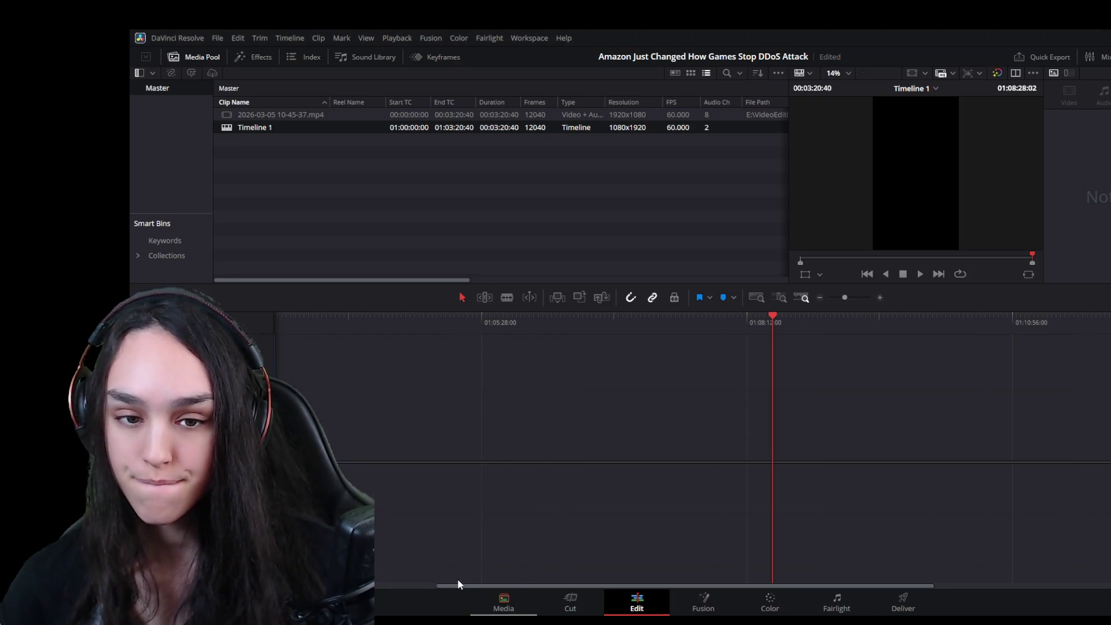
left_click_drag(459, 584, 296, 584)
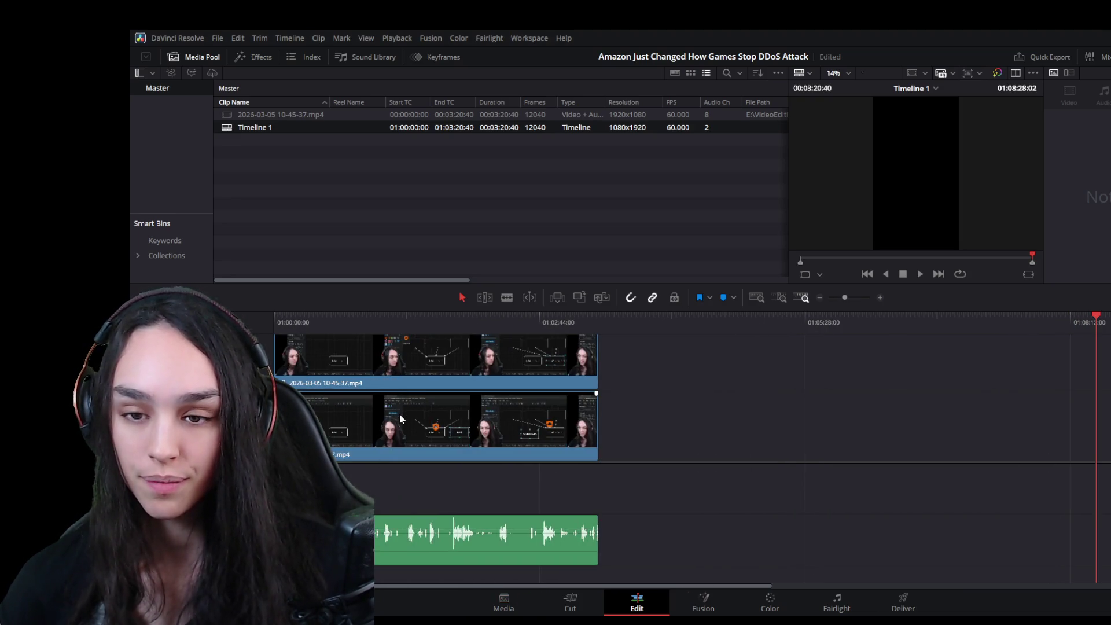
left_click(400, 417)
left_click(380, 317)
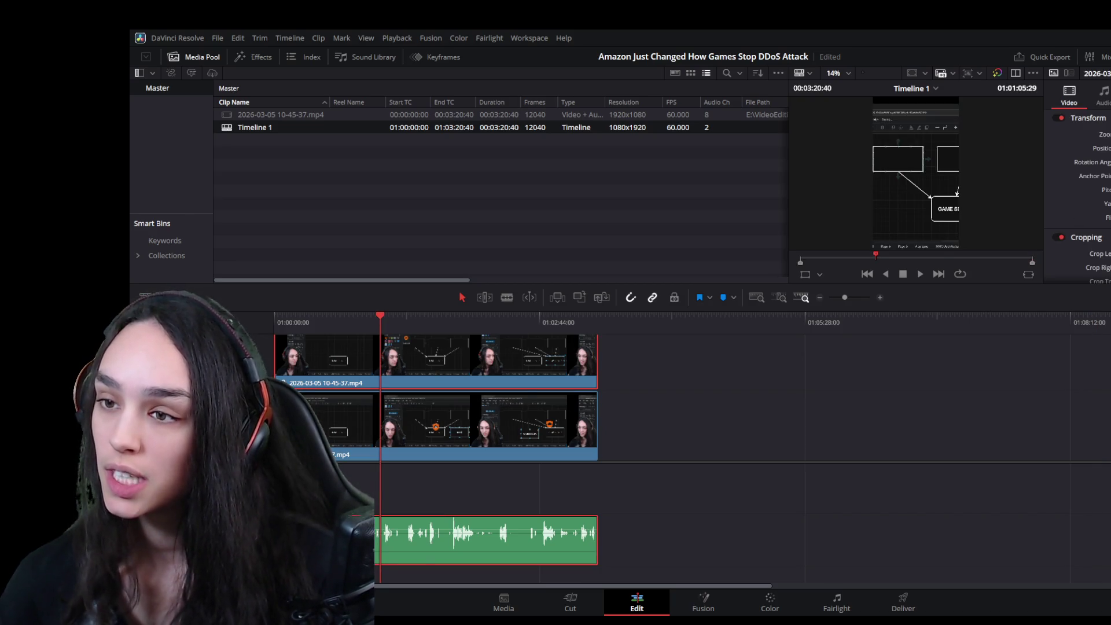
scroll(1084, 261, "down", 2)
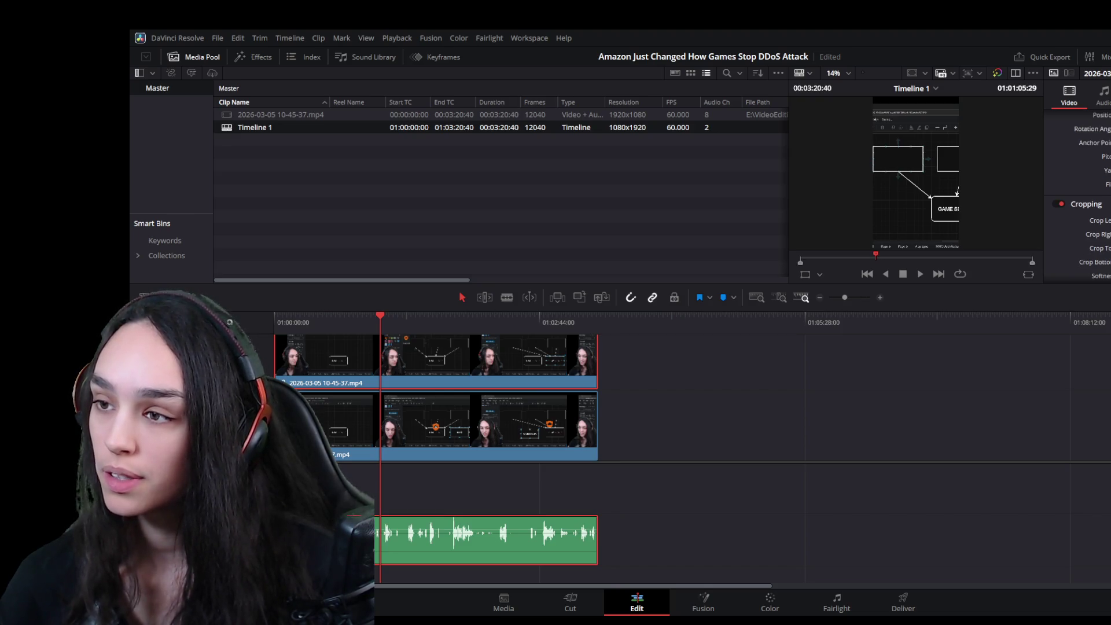
scroll(1092, 191, "up", 2)
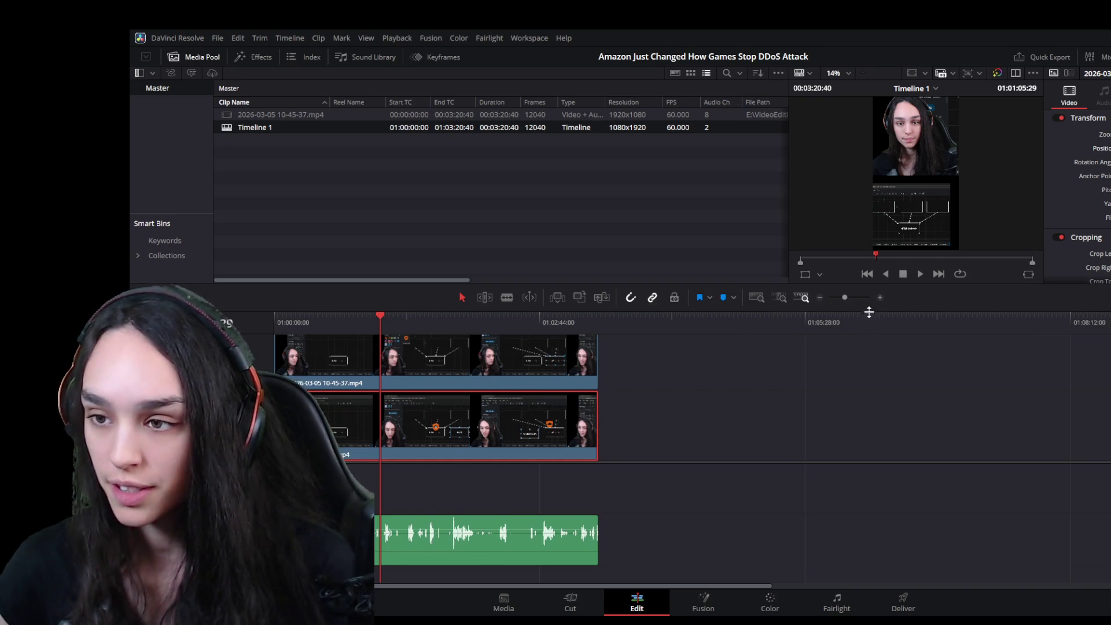
Drag the viewer/timeline divider down to enlarge the preview
left_click_drag(871, 313, 881, 491)
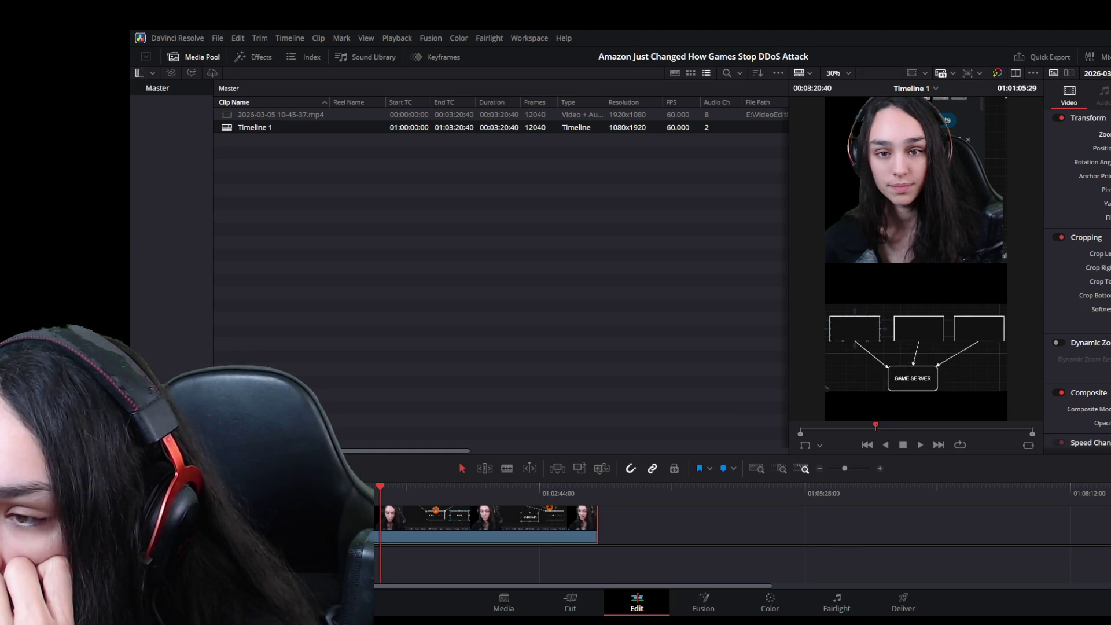
Resize the webcam layer via its corner handle, then rewind to the timeline start
left_click_drag(398, 490, 545, 503)
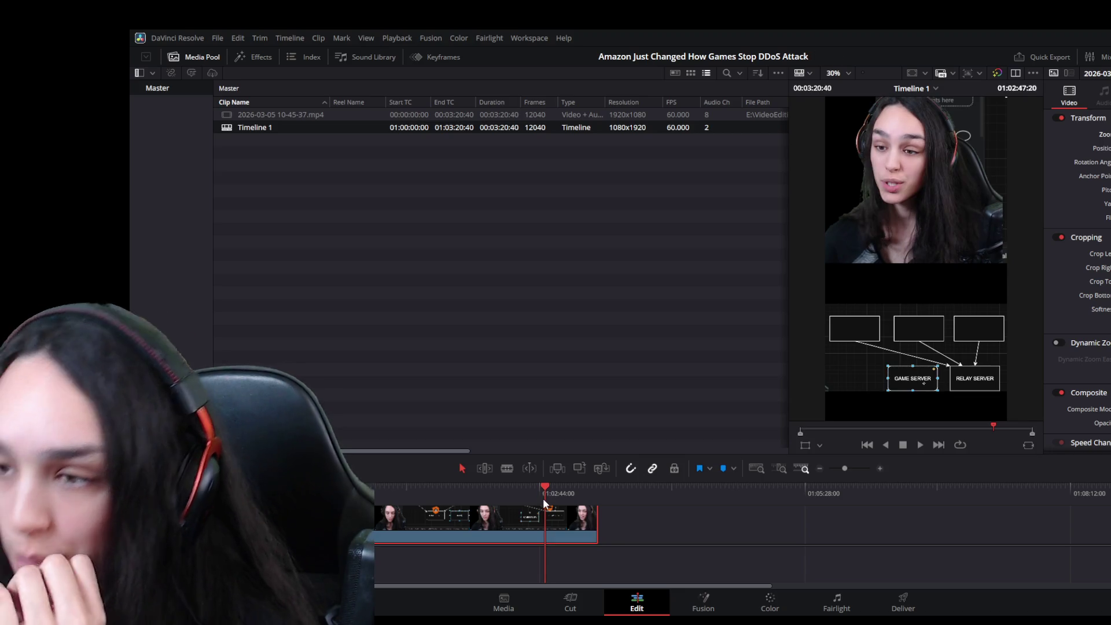
left_click(426, 532)
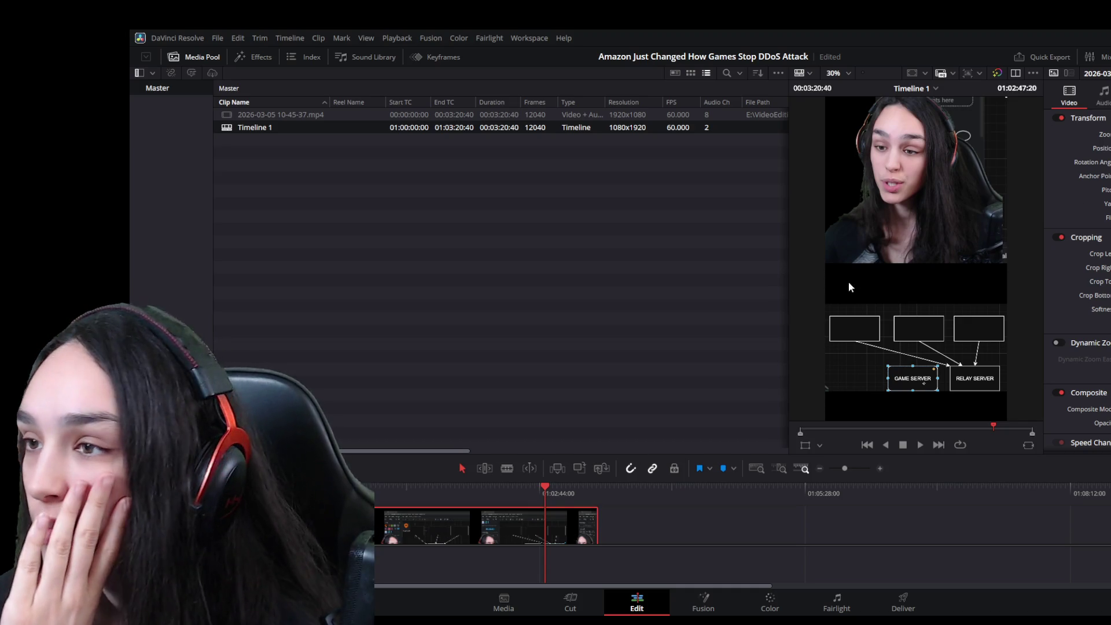
scroll(884, 232, "down", 2)
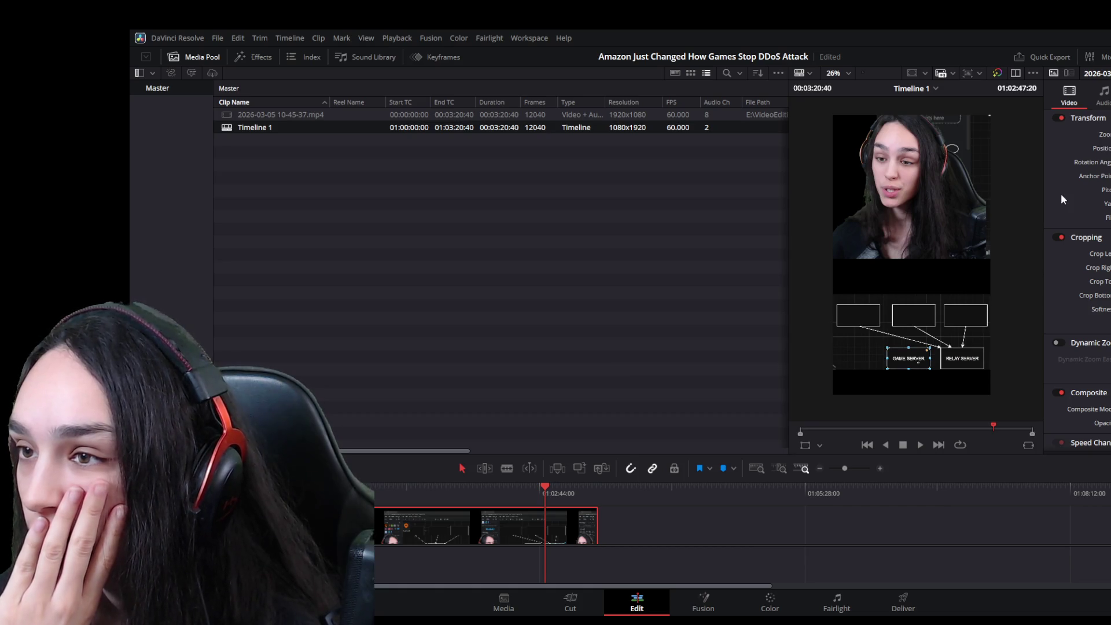
left_click_drag(989, 116, 989, 119)
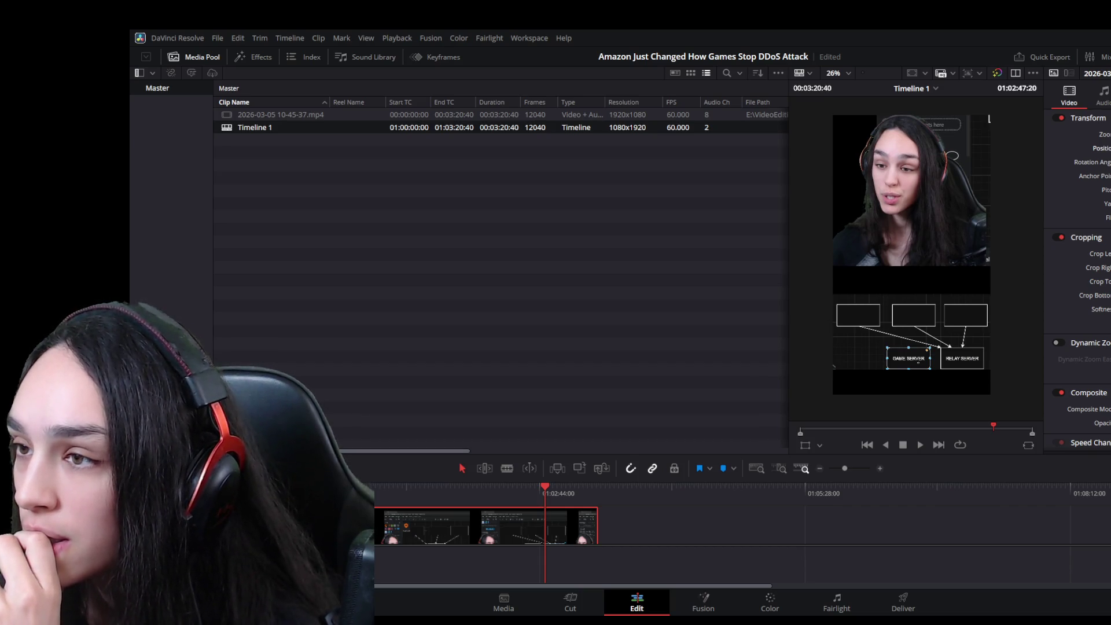
left_click_drag(990, 119, 991, 121)
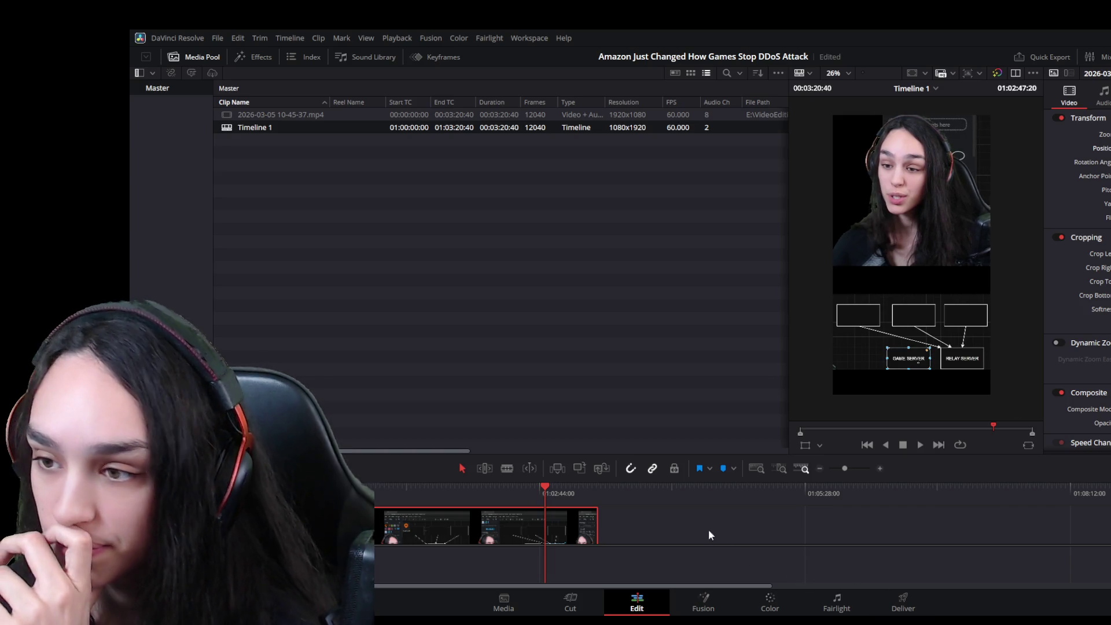
key("Home")
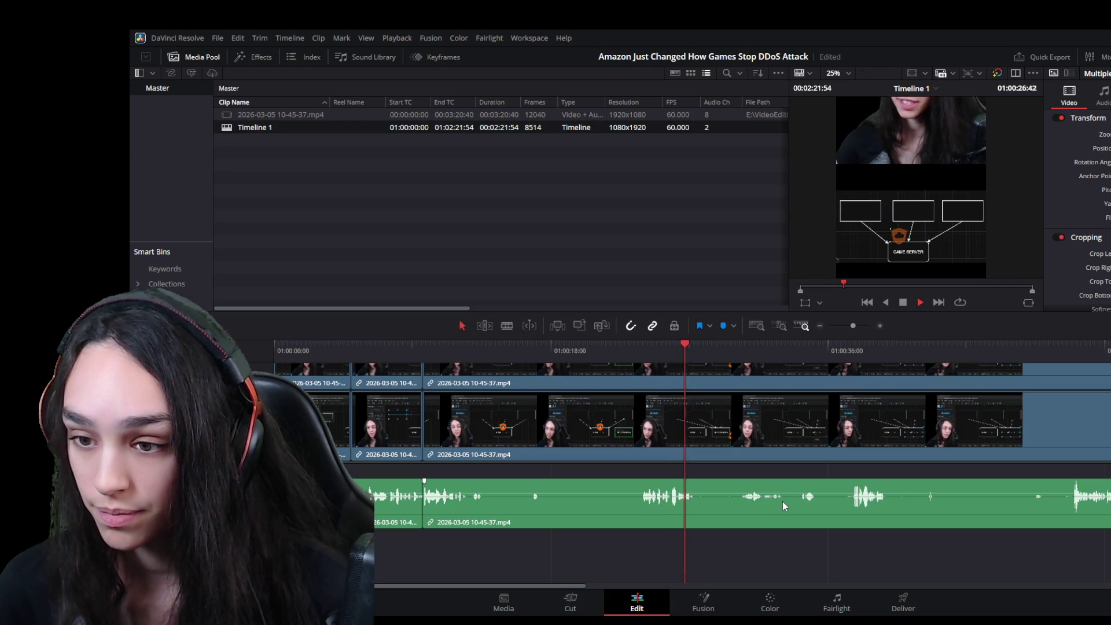
Blade at the end of the first pause and ripple-delete the silent piece before the cut
left_click(747, 362)
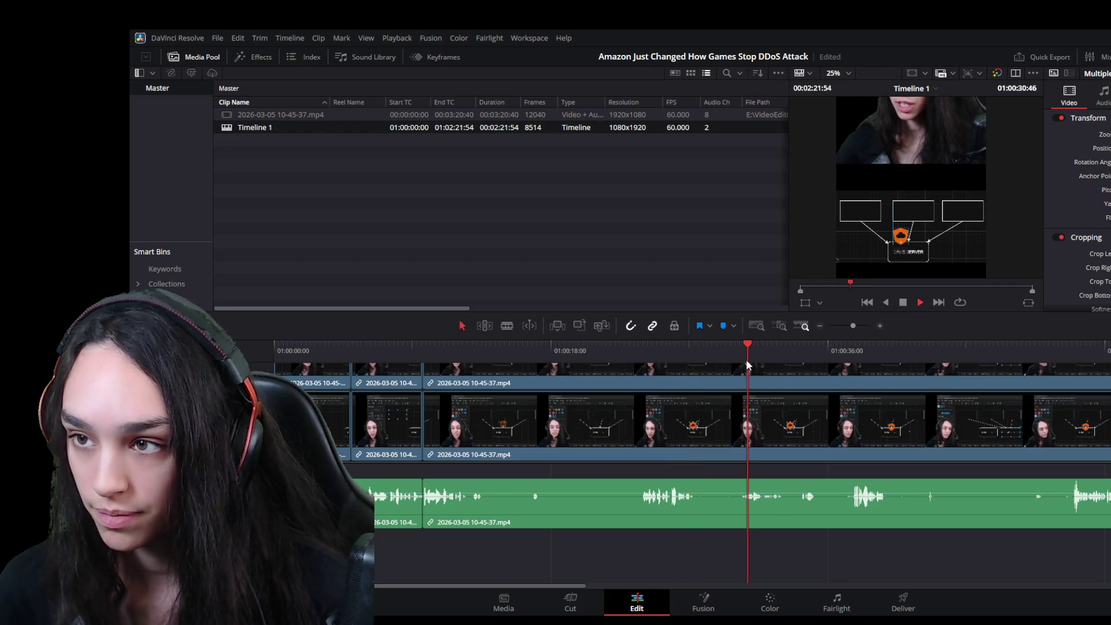
left_click(643, 359)
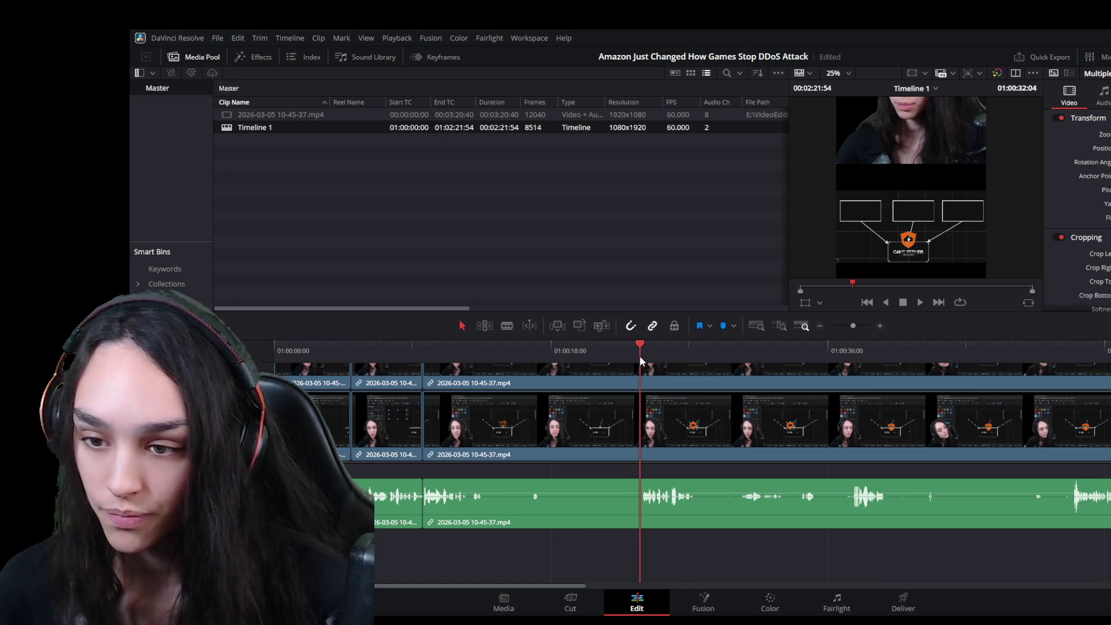
key("ctrl+b")
left_click(570, 507)
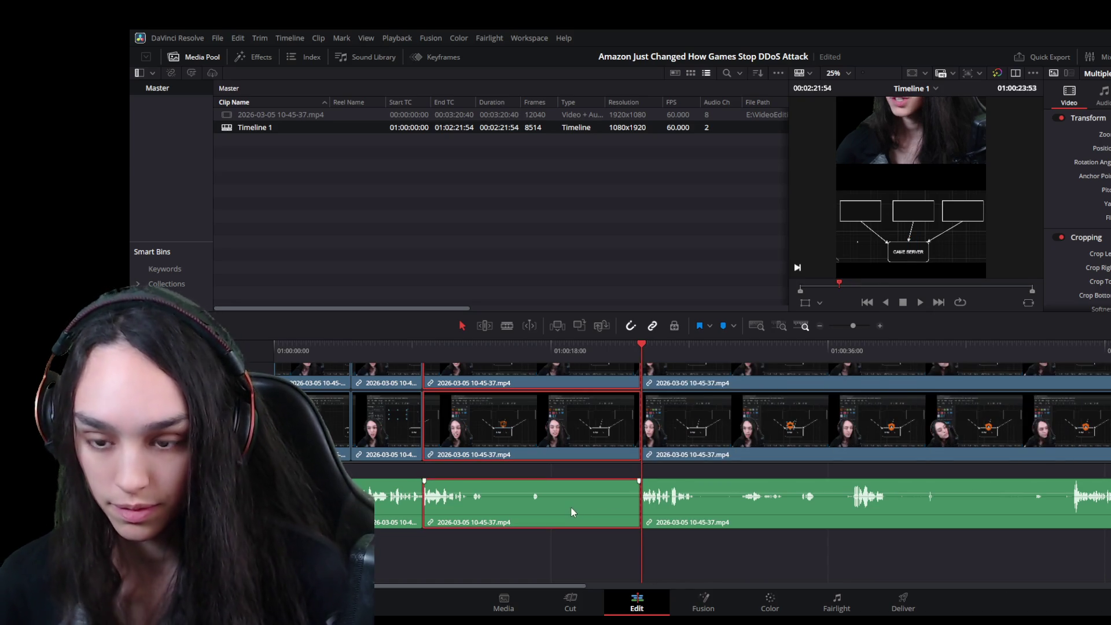
key("Delete")
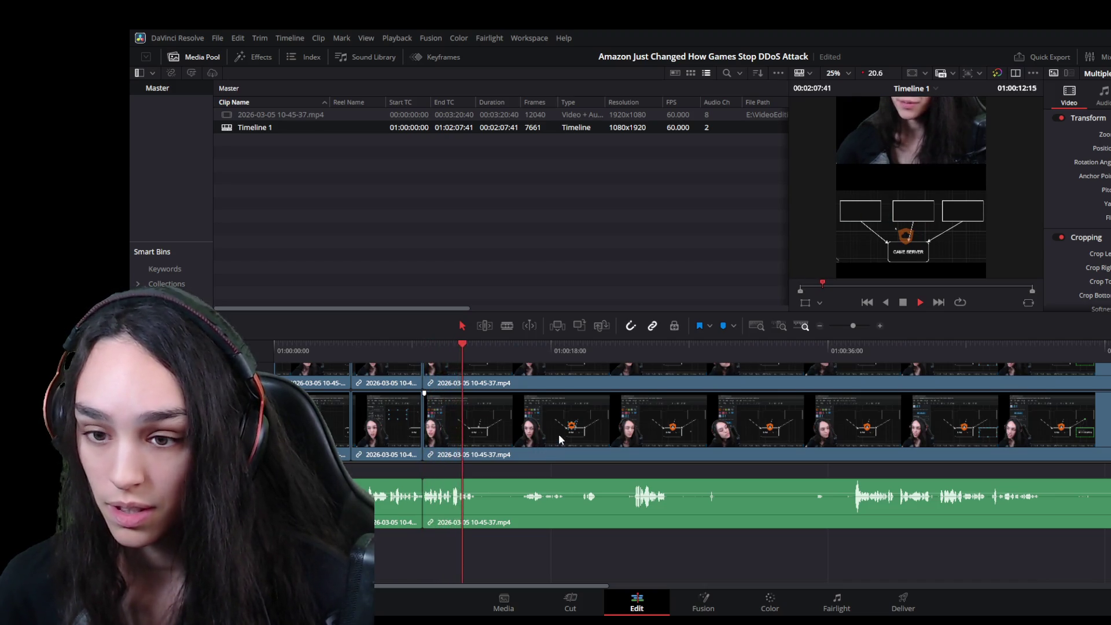
Blade both ends of the next silence, ripple-delete it and play back across the cut
left_click(527, 439)
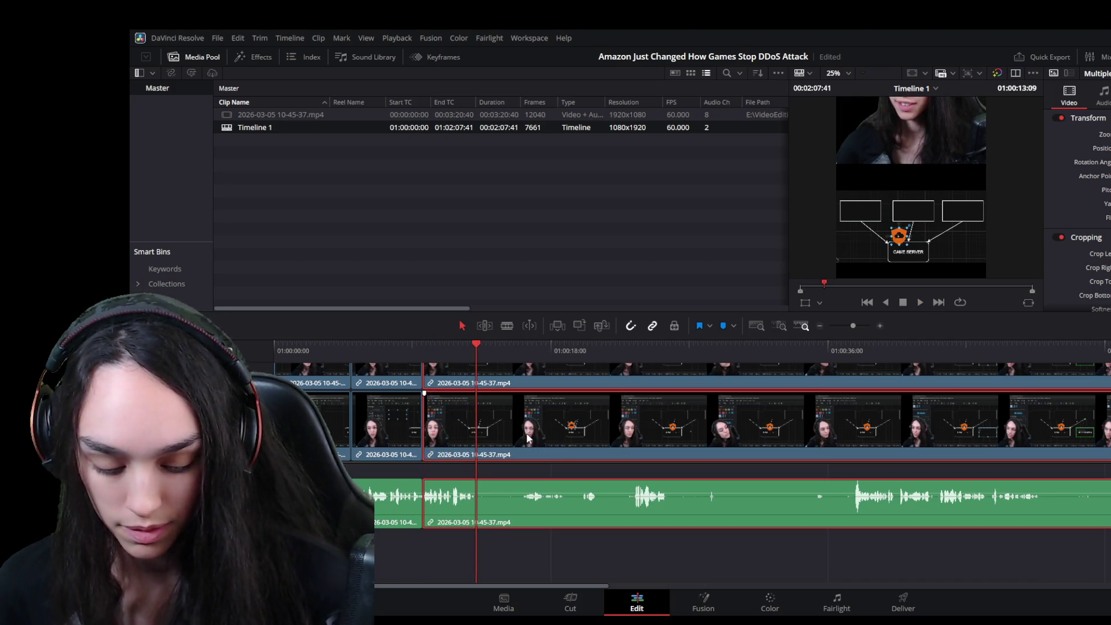
key("ctrl+b")
left_click_drag(540, 358, 630, 367)
key("ctrl+b")
left_click(631, 442)
key("Delete")
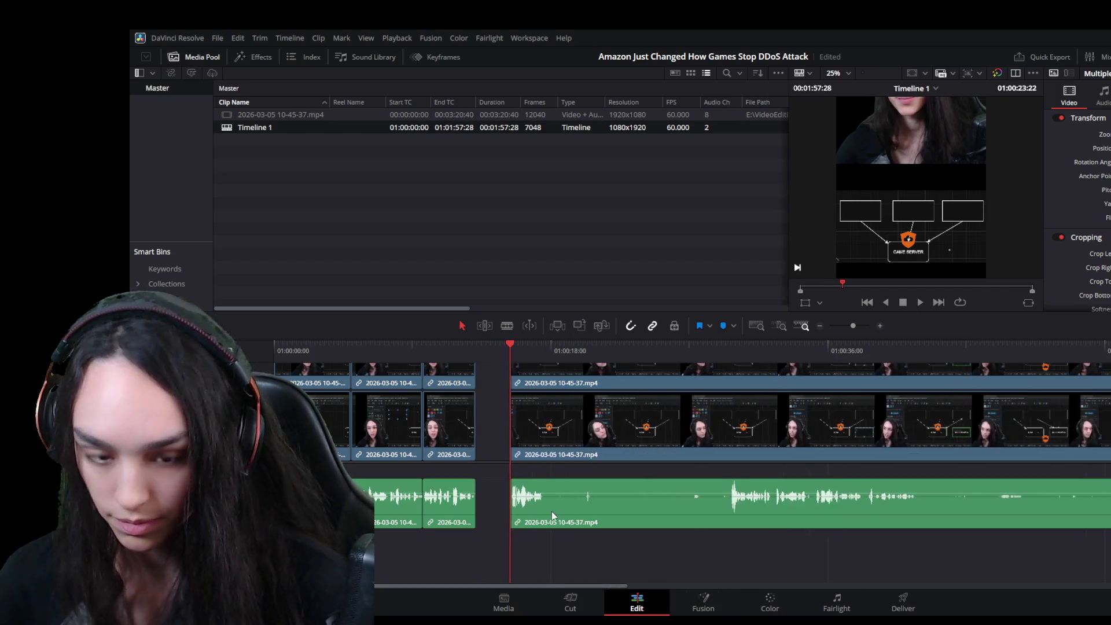
key("Up")
key("space")
Blade around the roughly 12-second silent stretch and ripple-delete it
key("ctrl+equal")
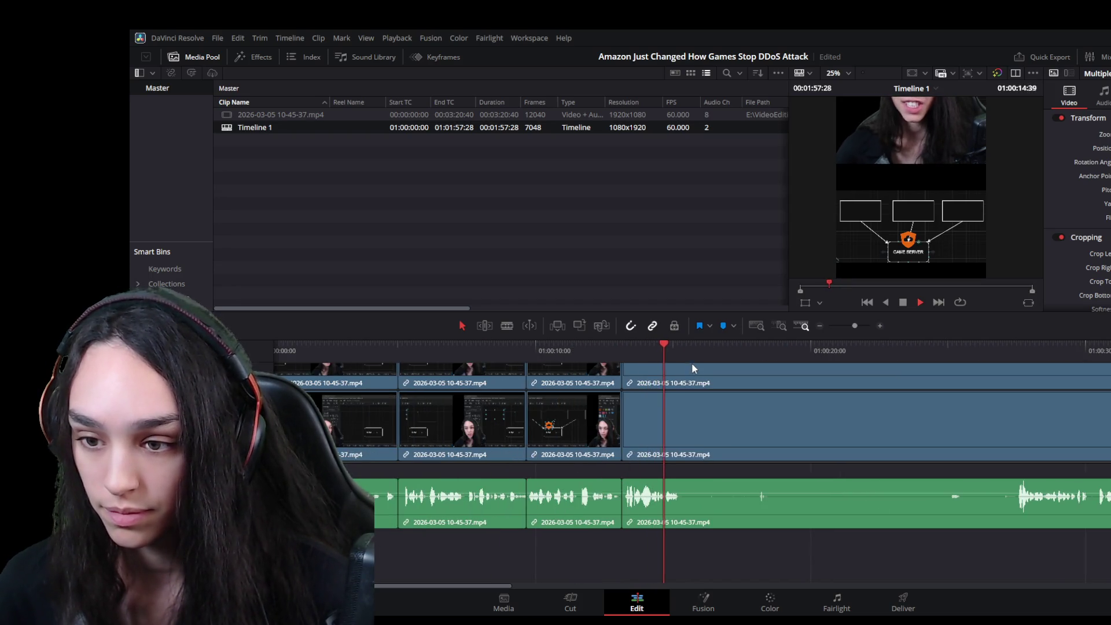
left_click(721, 430)
key("ctrl+b")
left_click(1007, 349)
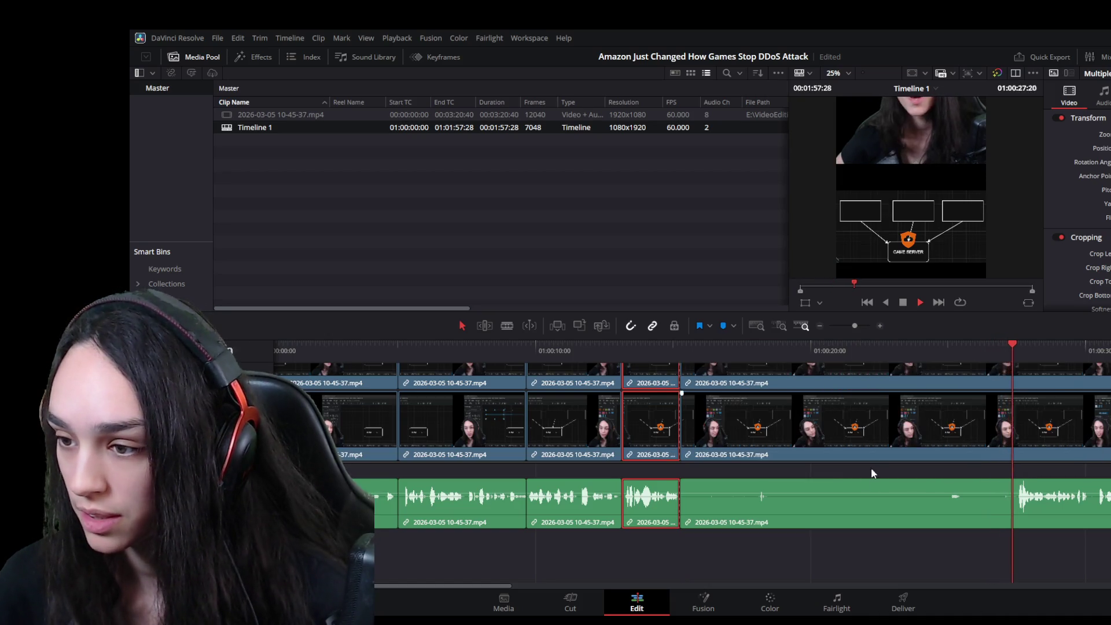
key("ctrl+minus")
key("ctrl+minus")
key("ctrl+b")
left_click(458, 507)
key("Delete")
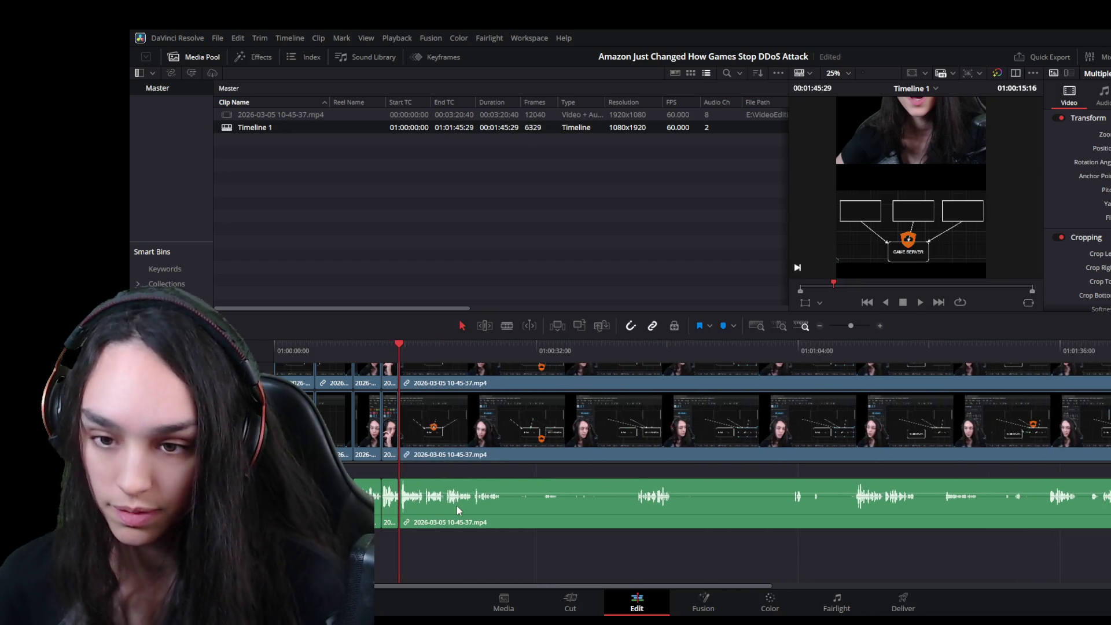
Play forward to the next pause and blade the clip where the silence begins
key("ctrl+equal")
key("space")
left_click(589, 350)
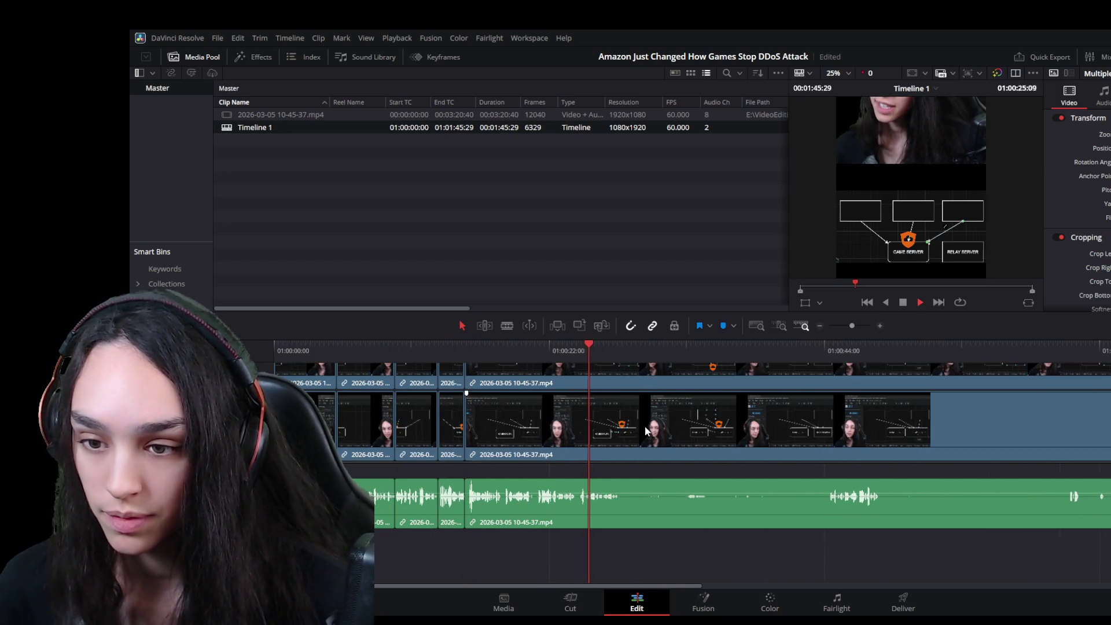
key("ctrl+equal")
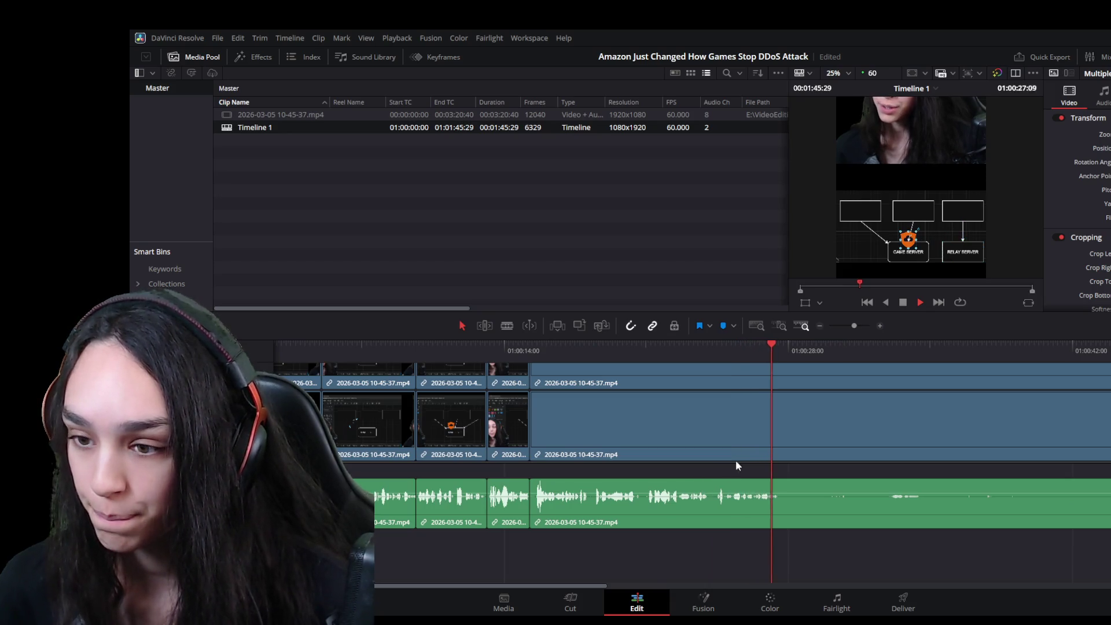
key("space")
left_click(821, 431)
key("ctrl+b")
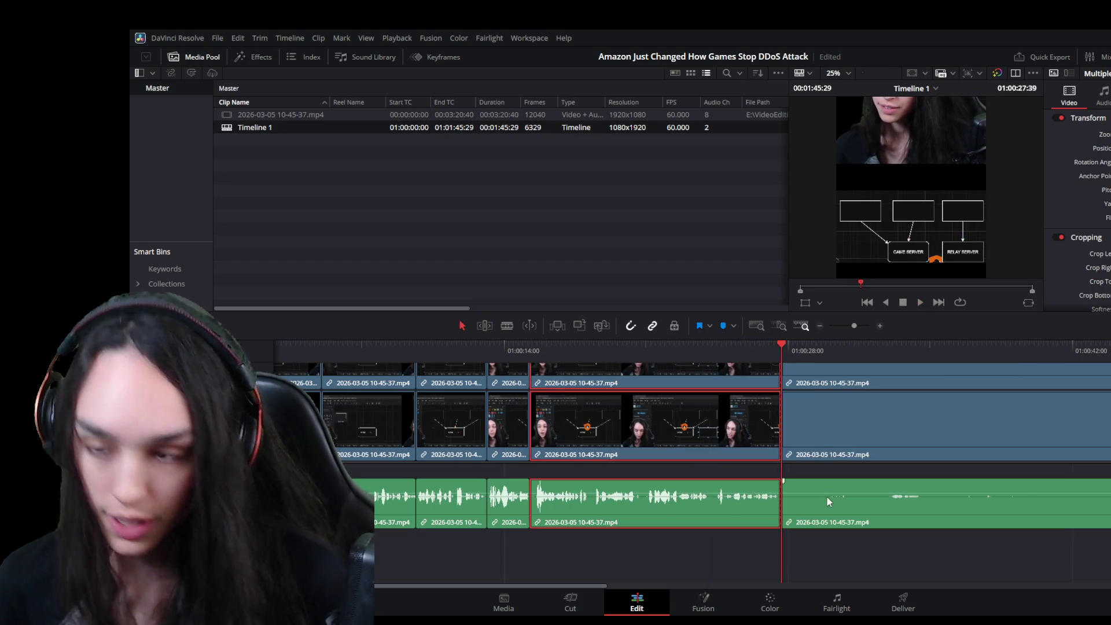
Blade where speech resumes and ripple-delete the silent middle piece
key("ctrl+minus")
left_click(753, 369)
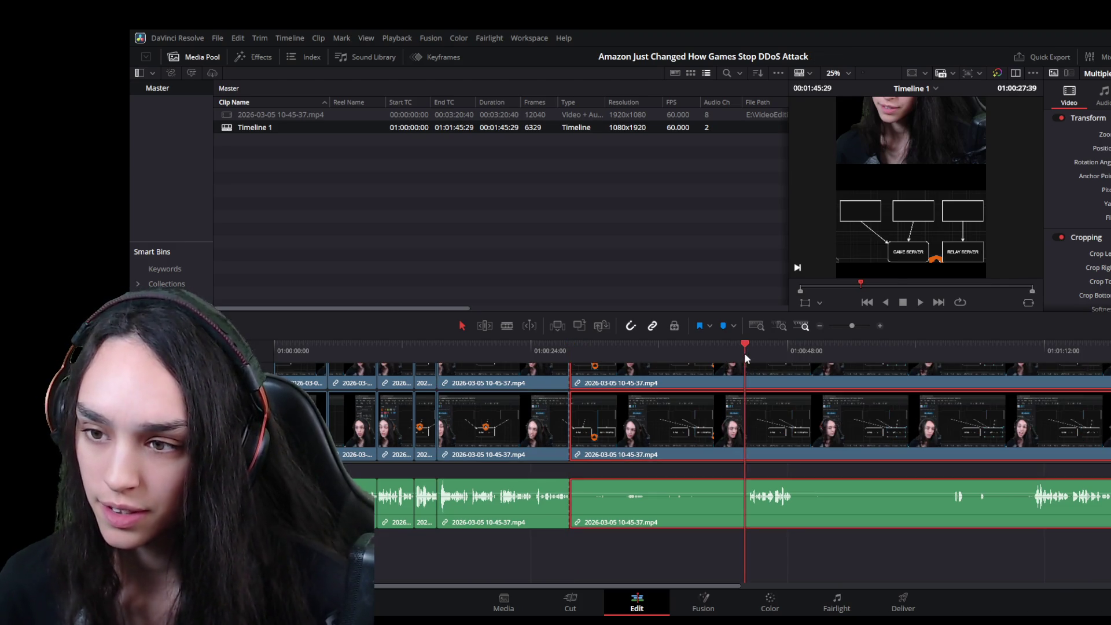
key("space")
key("ctrl+equal")
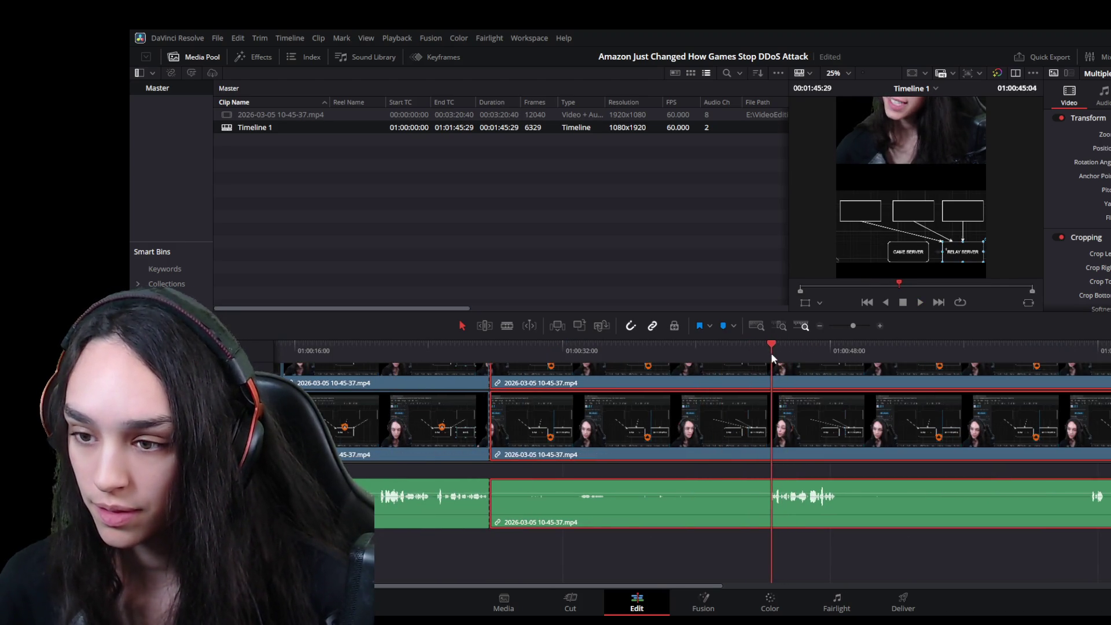
left_click(770, 356)
key("ctrl+b")
left_click(683, 511)
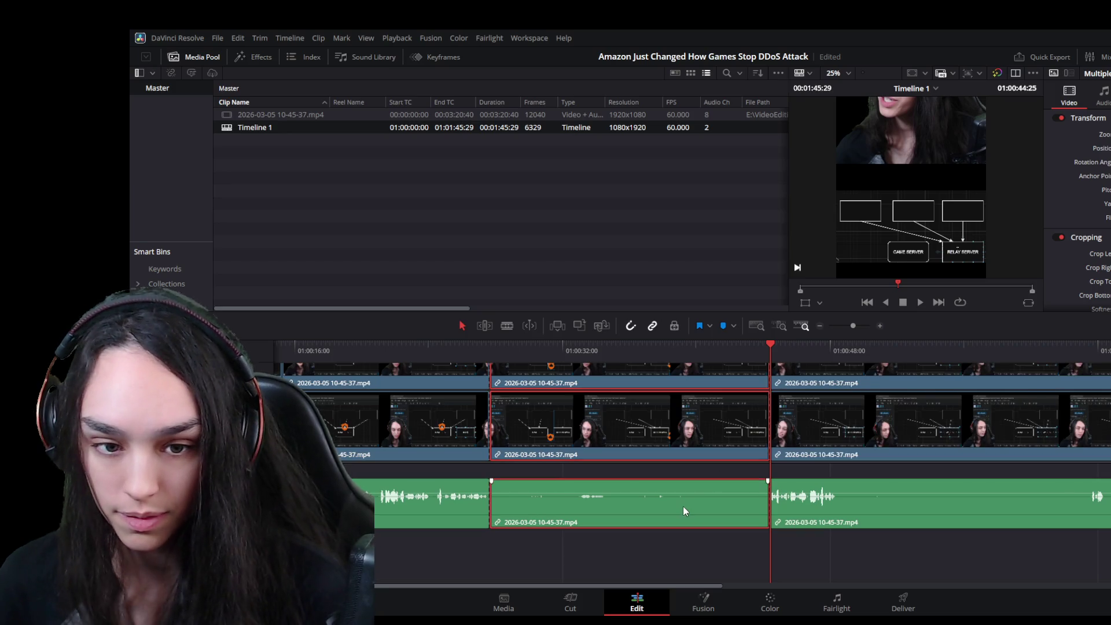
key("Delete")
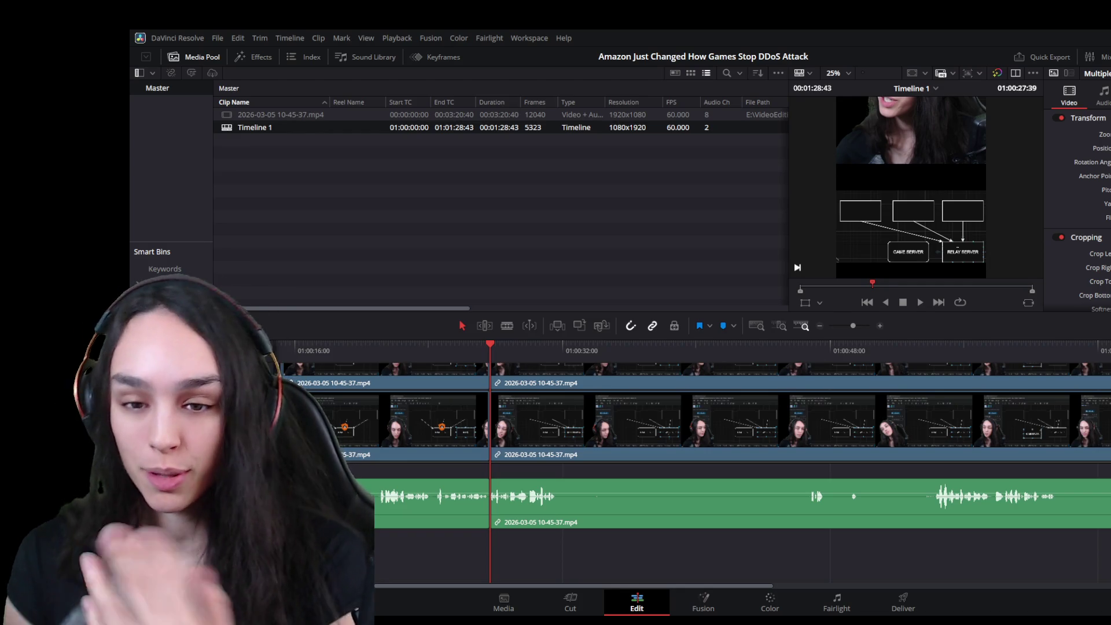
scroll(602, 524, "up", 2)
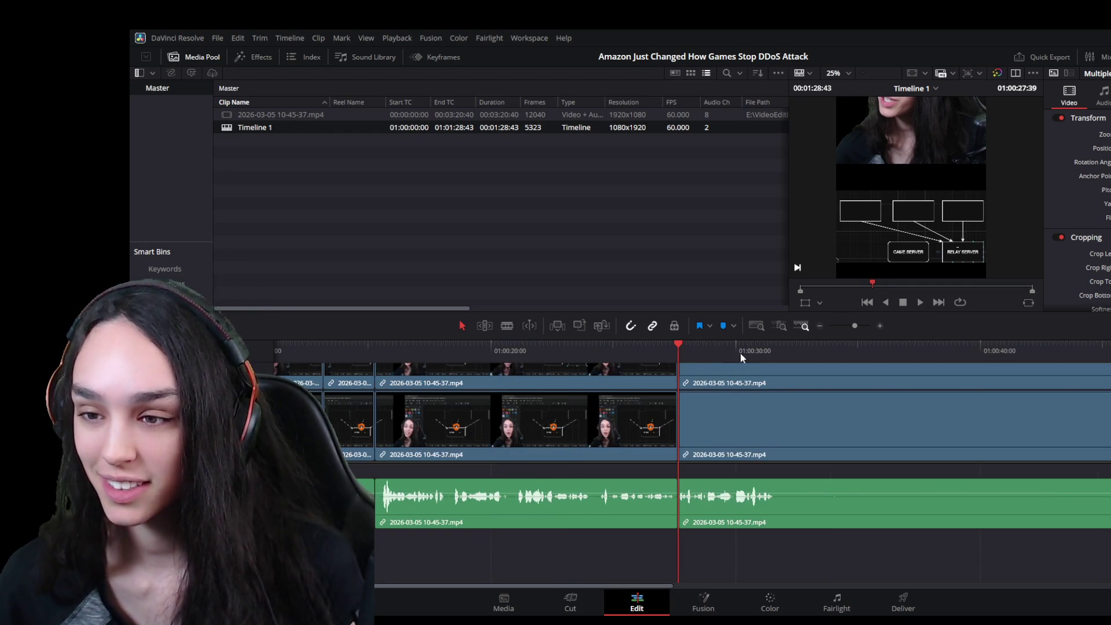
Blade both sides of the next silent gap and ripple-delete the silent clip
left_click(830, 453)
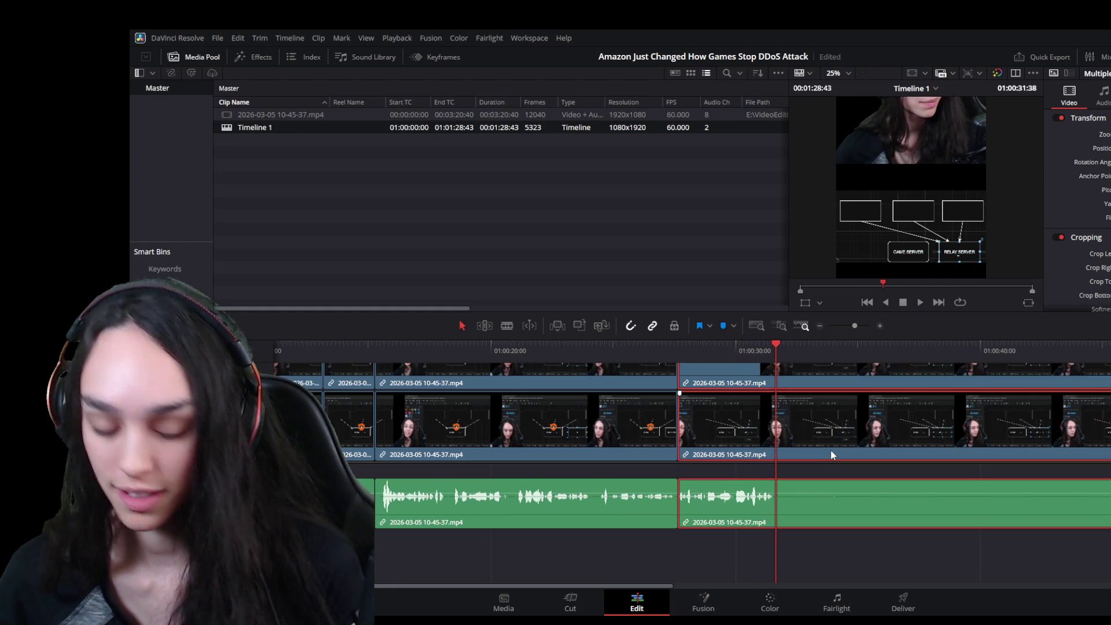
key("ctrl+b")
scroll(845, 468, "down", 2)
left_click(1003, 350)
key("space")
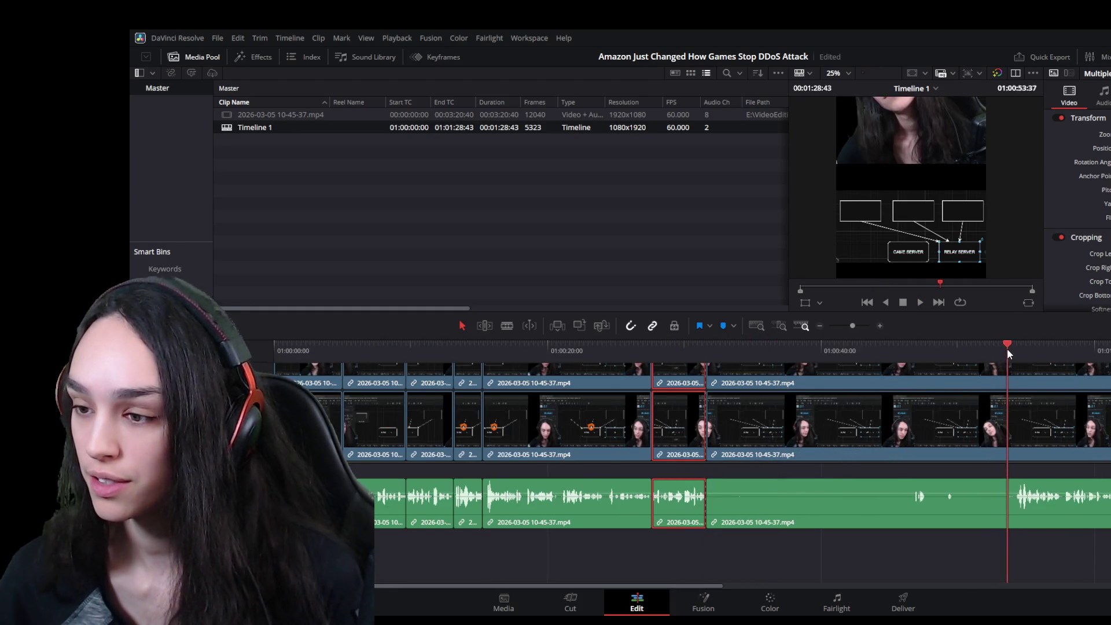
left_click_drag(1026, 348, 1017, 352)
left_click(975, 419)
key("ctrl+b")
left_click(878, 499)
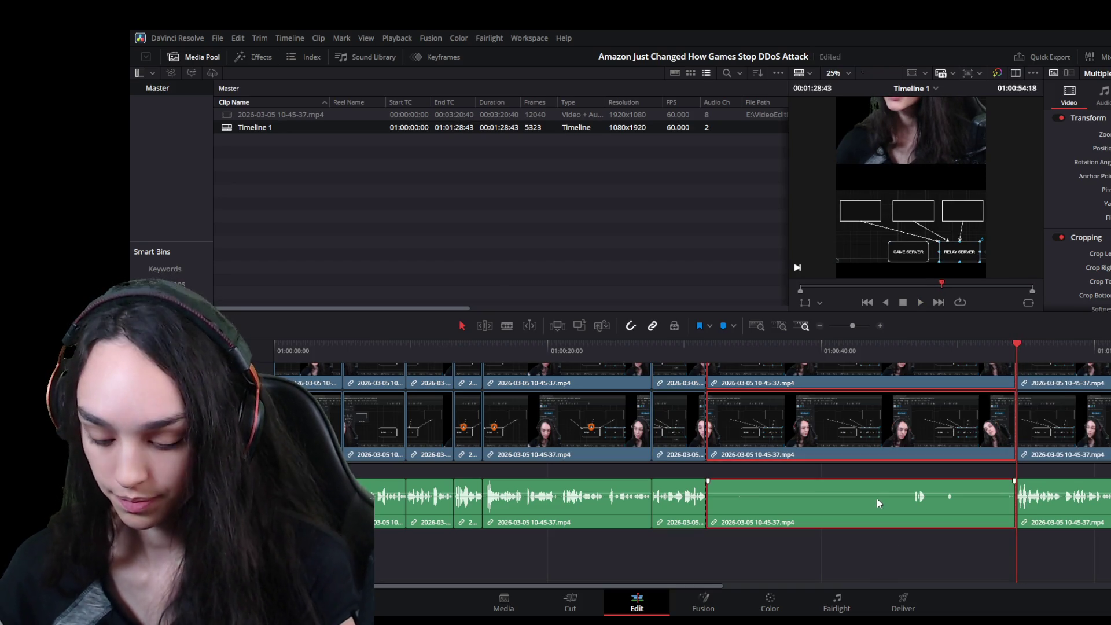
key("Delete")
Play on to the following pause and blade the clip there
left_click(788, 351)
key("space")
scroll(847, 480, "up", 2)
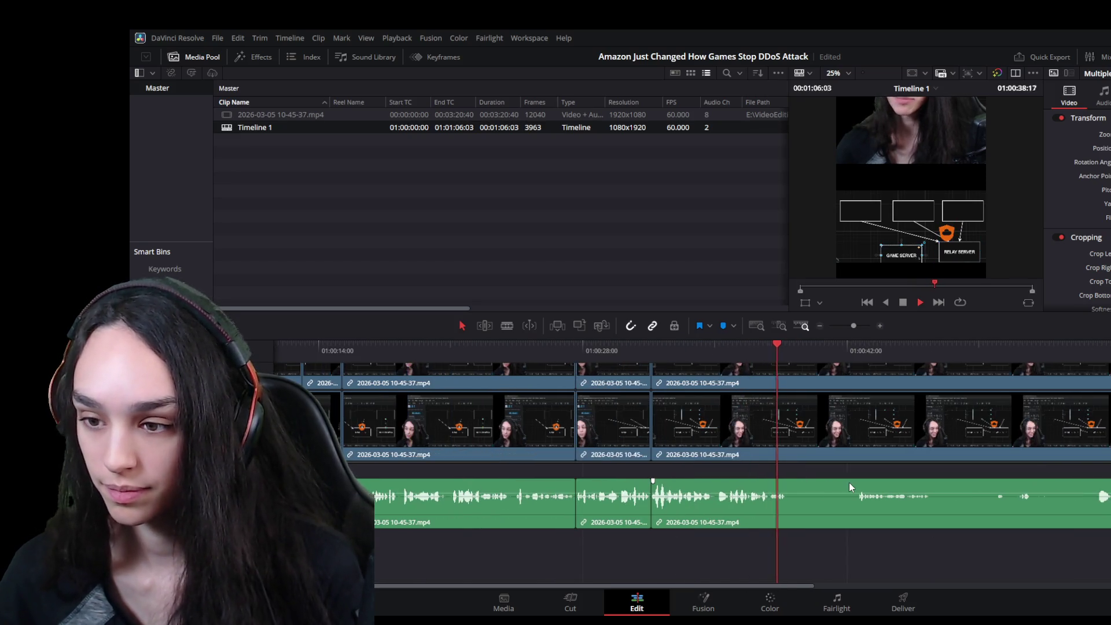
key("space")
key("ctrl+b")
Trim the ending tail clips back to the playhead, ripple-delete the gap and return to the start
left_click(1073, 352)
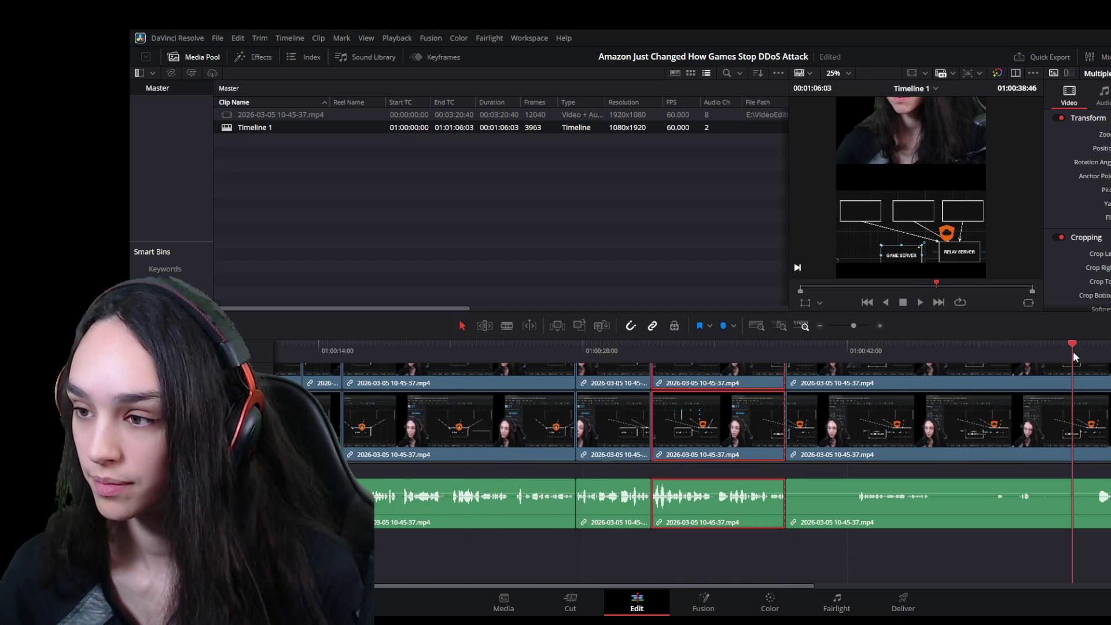
key("space")
scroll(977, 529, "down", 2)
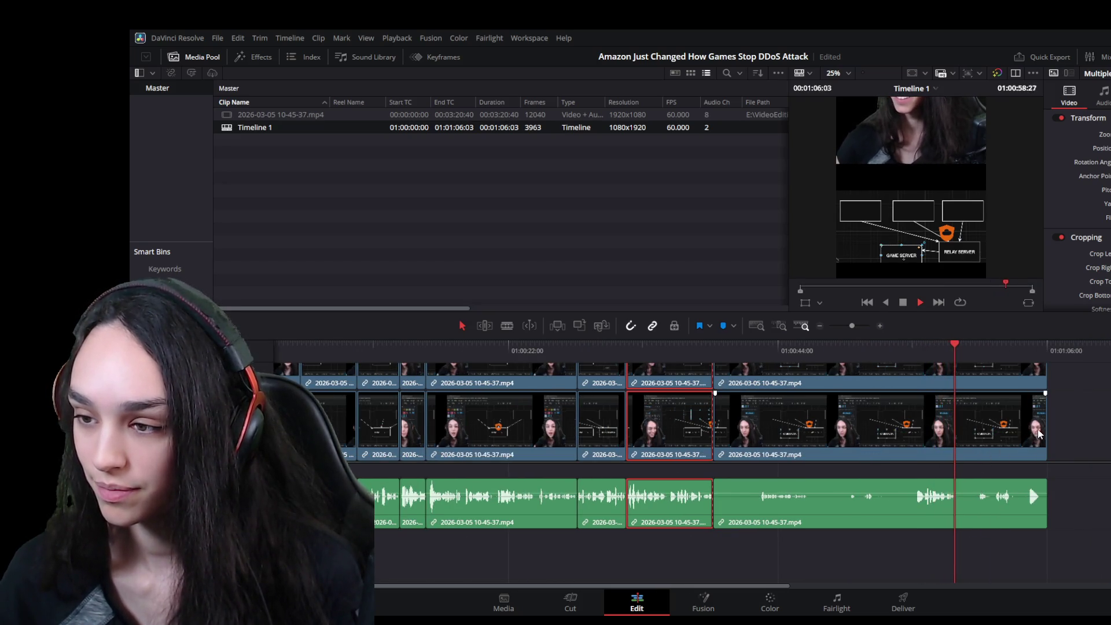
left_click_drag(1045, 425, 956, 425)
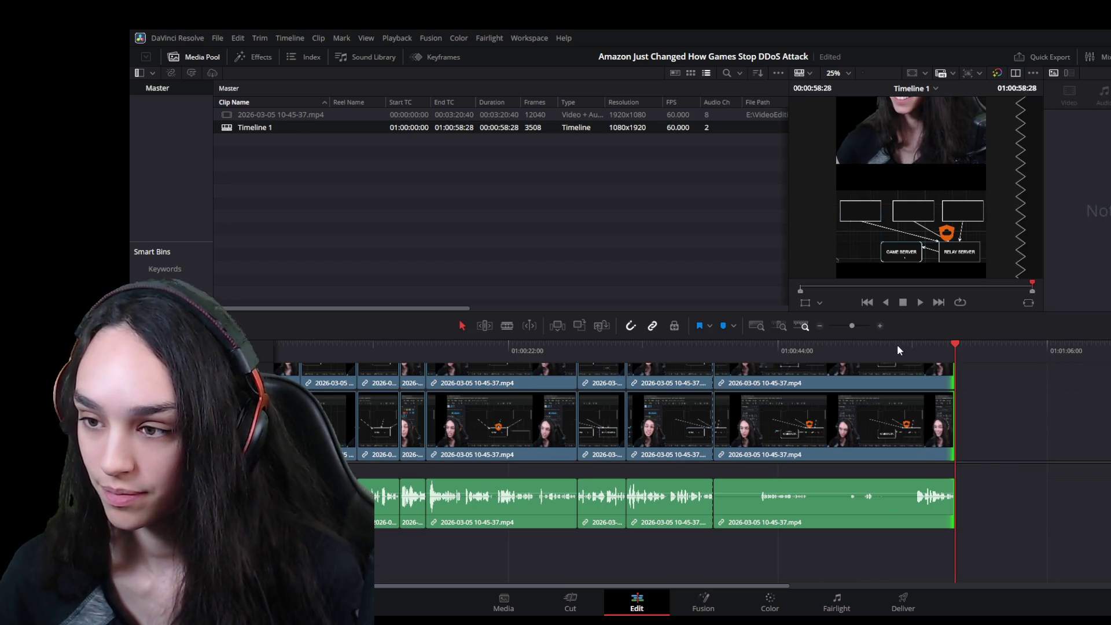
left_click(914, 348)
left_click_drag(715, 453, 916, 453)
key("Delete")
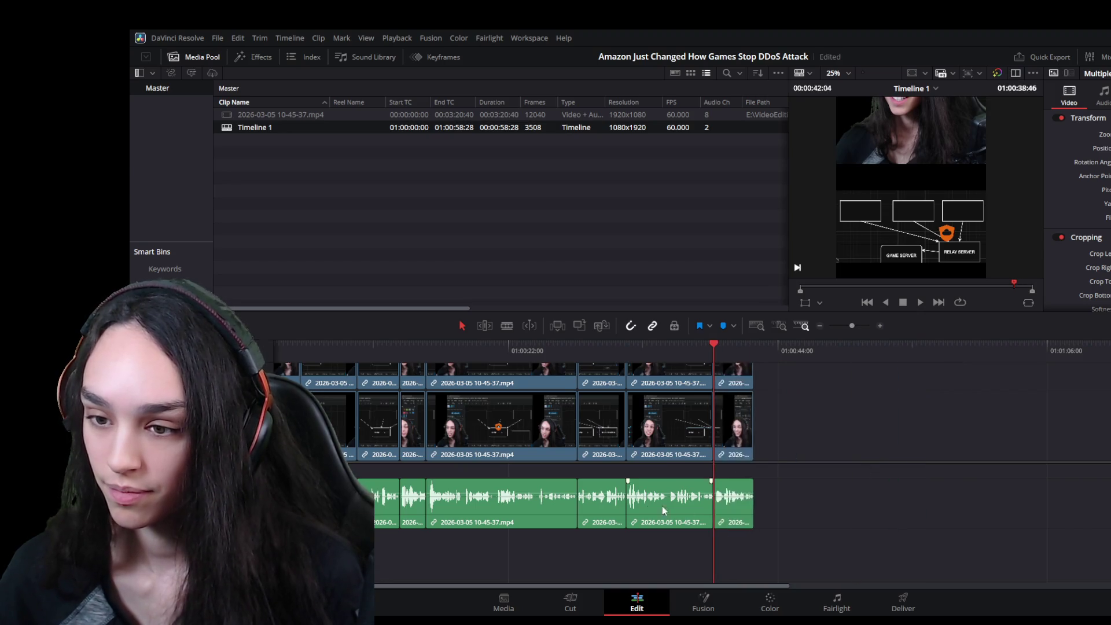
scroll(552, 443, "down", 2)
key("Home")
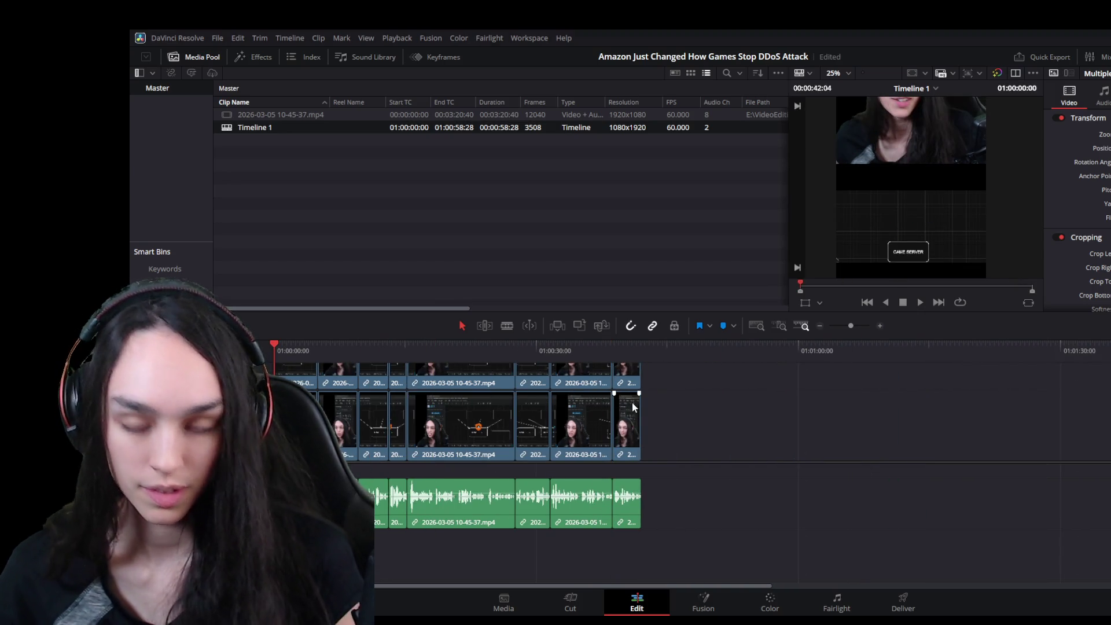
Enlarge the viewer above the timeline and play the vertical edit from the start to review it
left_click(641, 349)
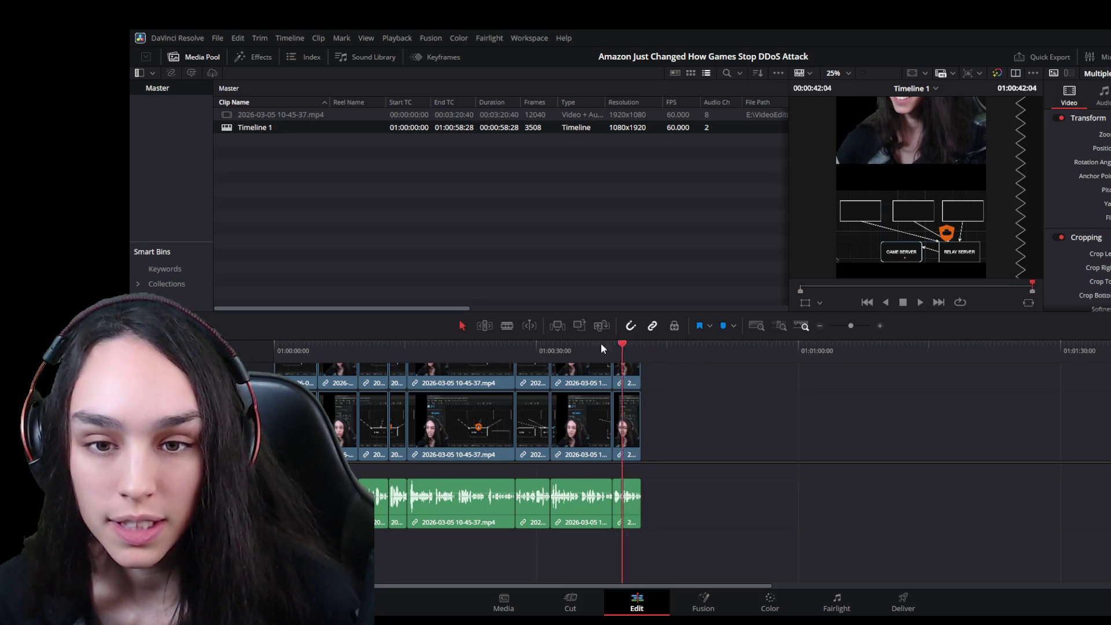
key("Home")
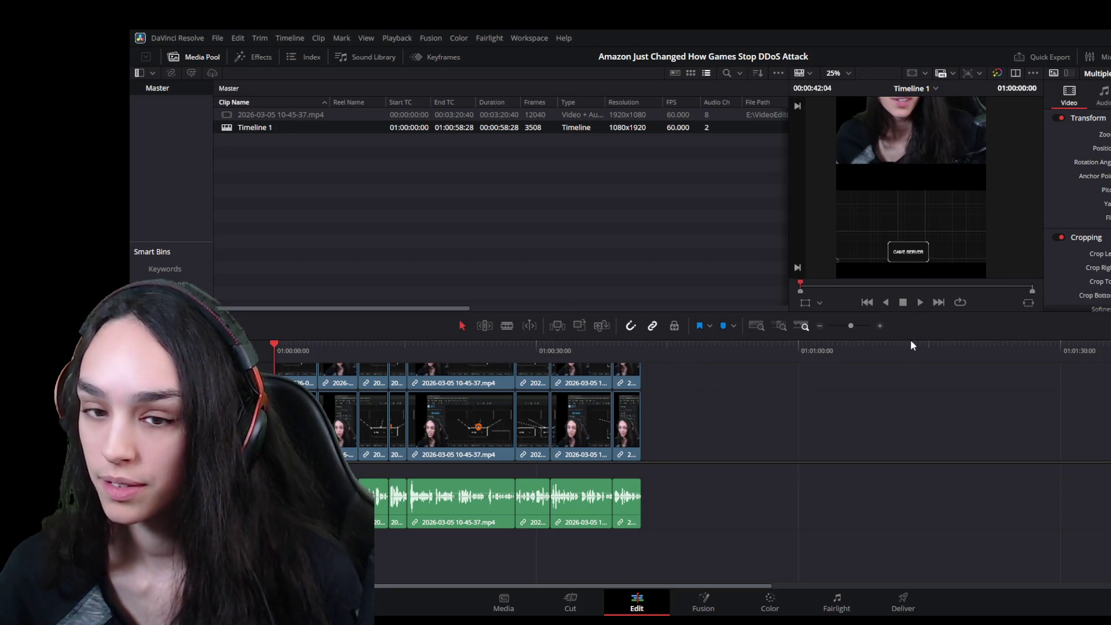
left_click_drag(911, 341, 909, 477)
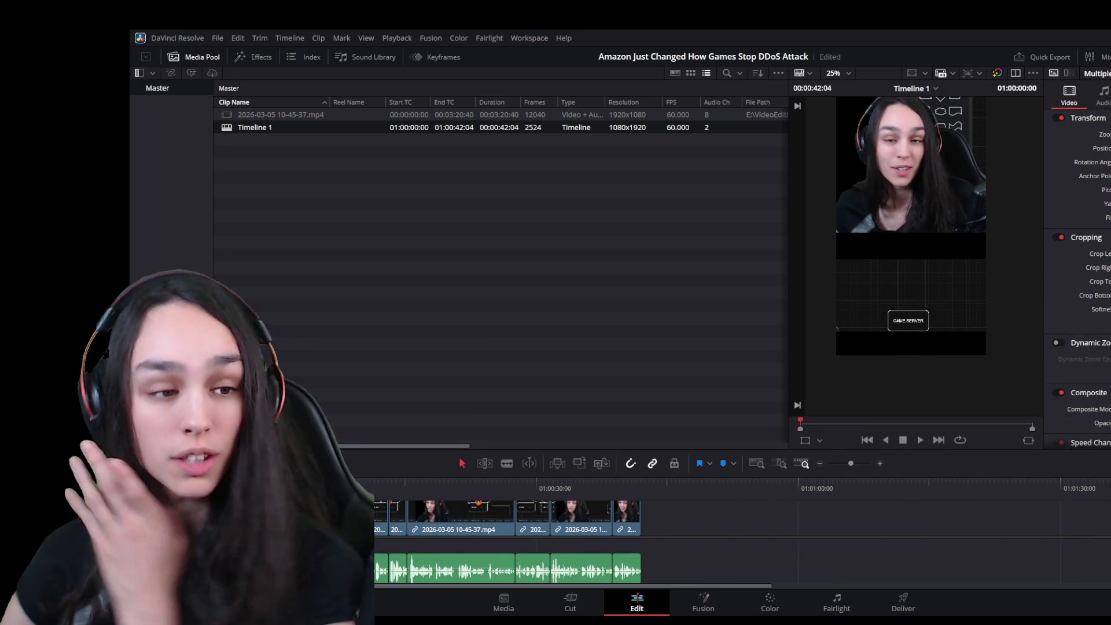
scroll(922, 292, "down", 2)
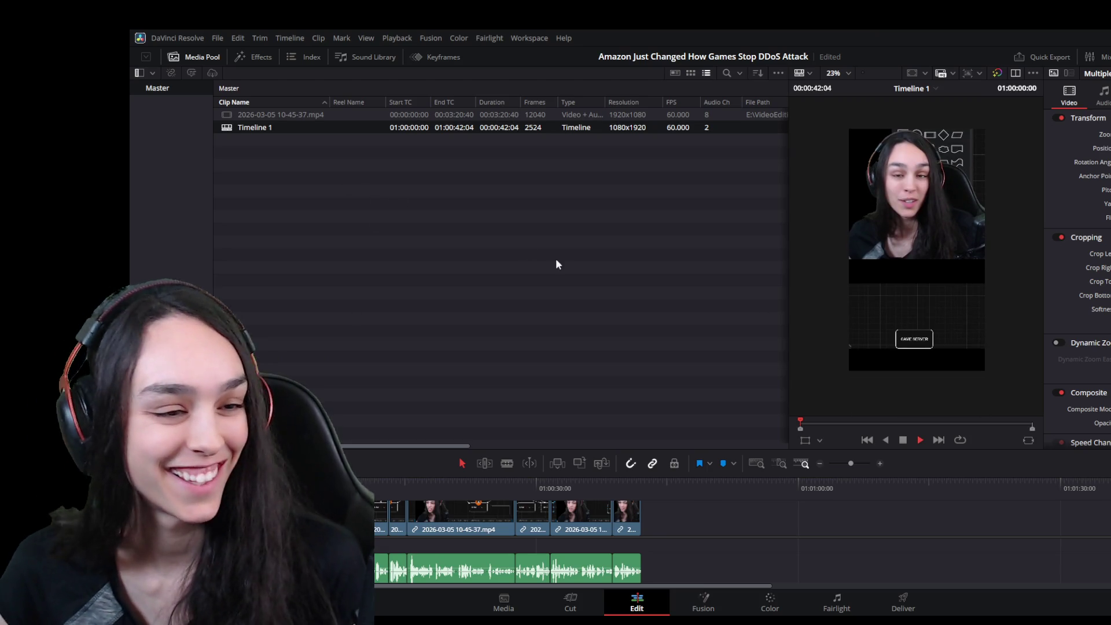
key("space")
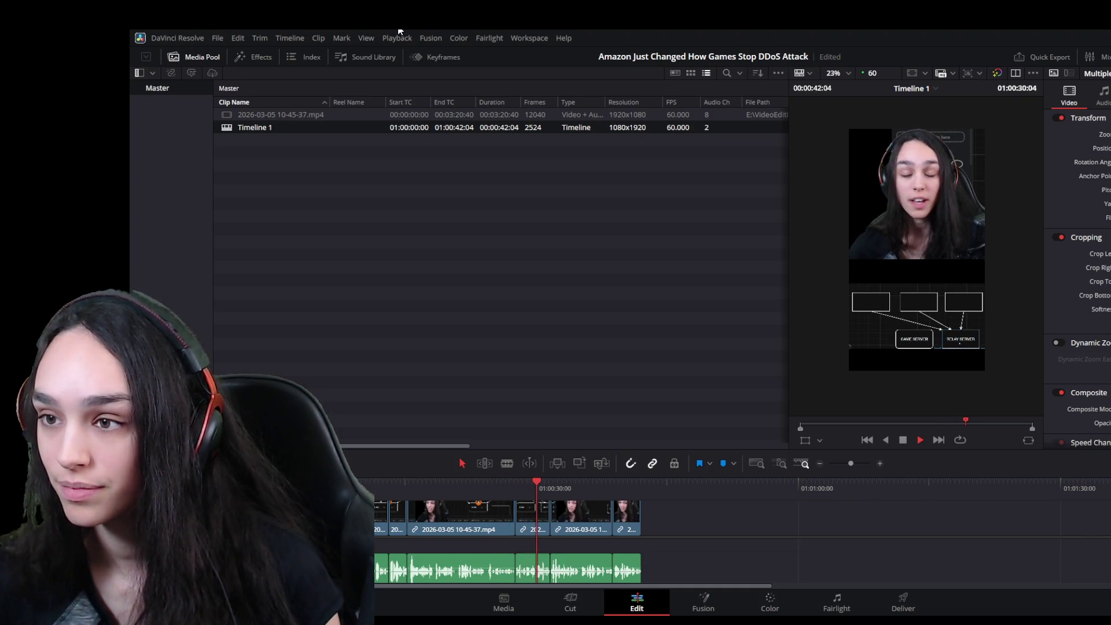
key("space")
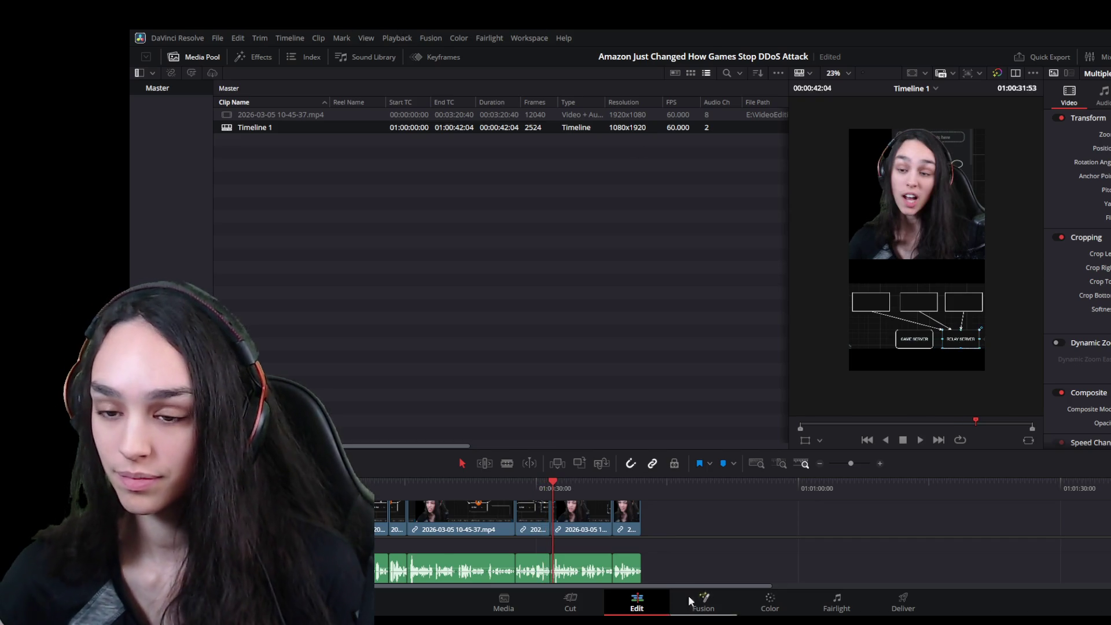
scroll(740, 559, "up", 3)
scroll(740, 555, "up", 1)
Blade at the pause near 30 seconds, trim the right clip's silent head and ripple-delete the gap
left_click(714, 487)
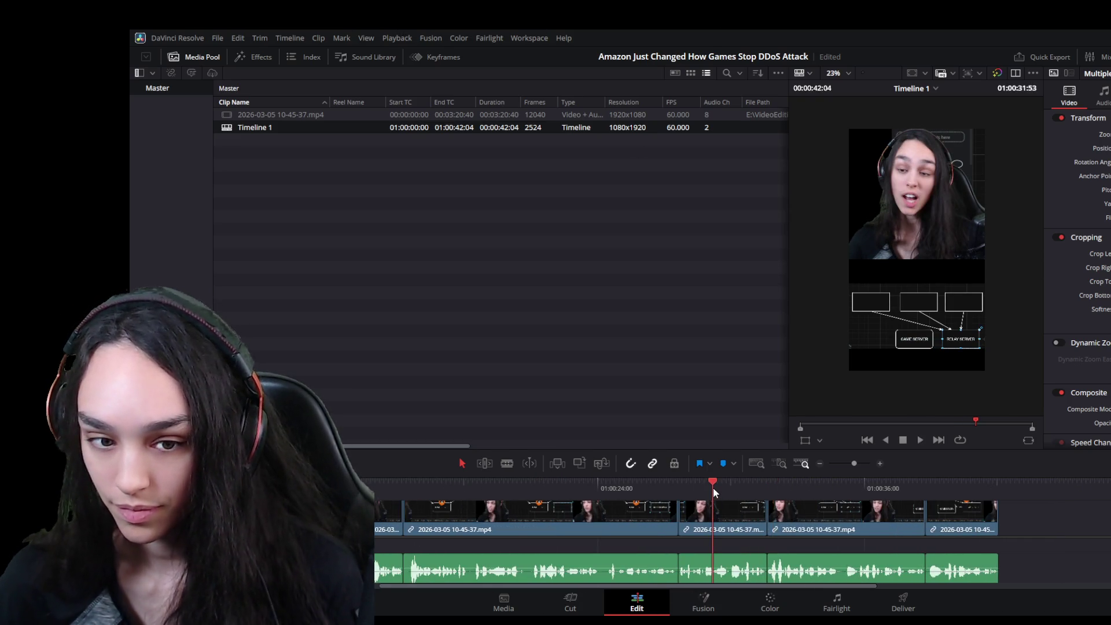
scroll(721, 521, "up", 5)
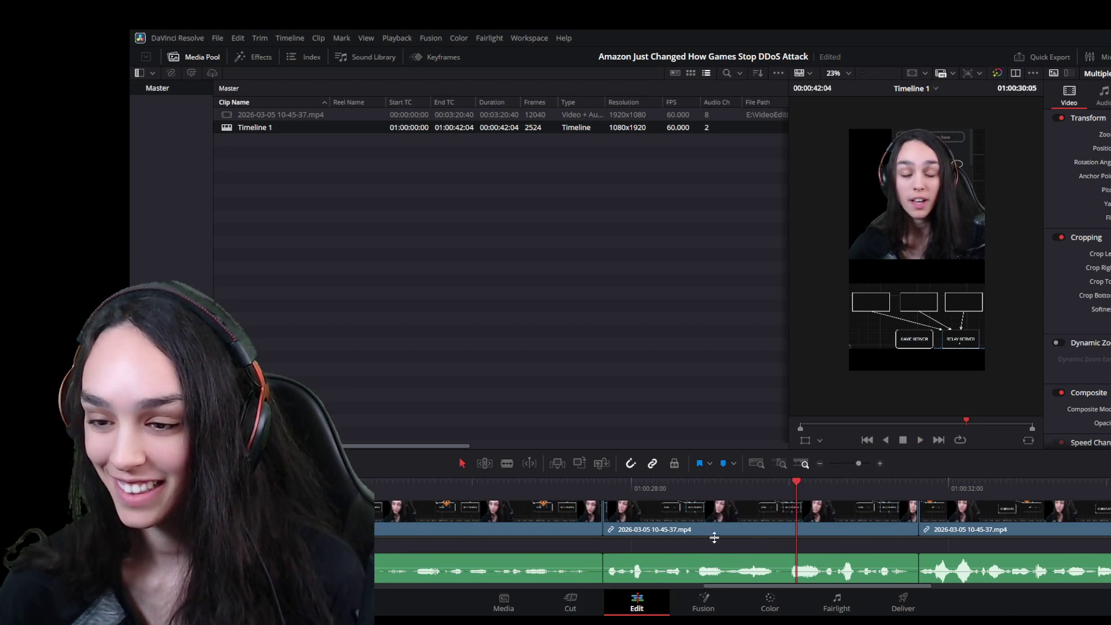
left_click(781, 490)
key("ctrl+b")
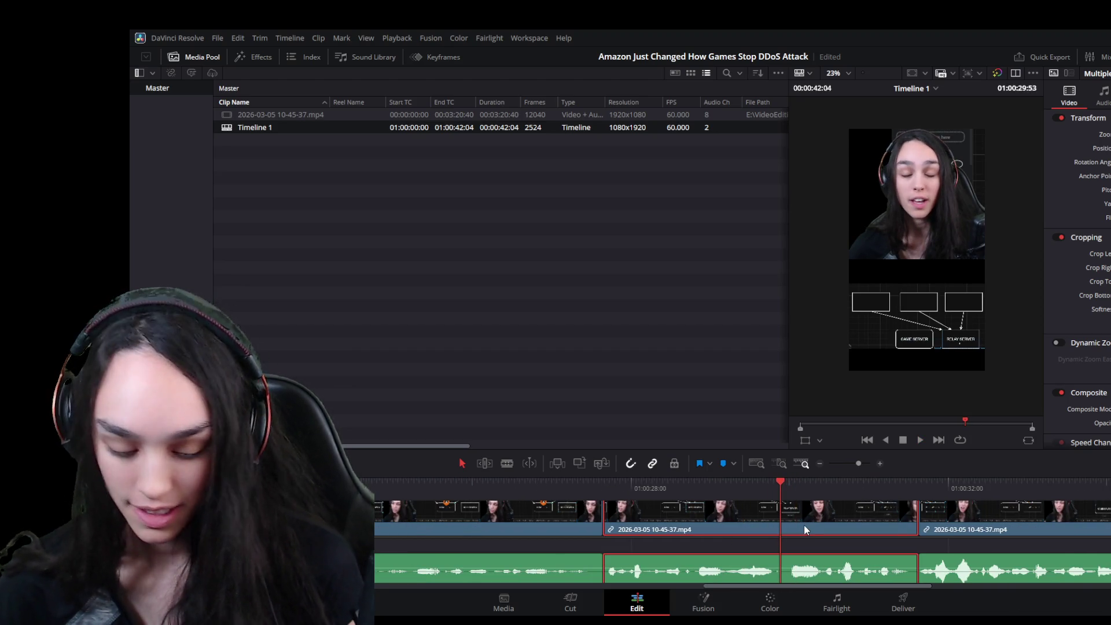
left_click_drag(786, 531, 825, 531)
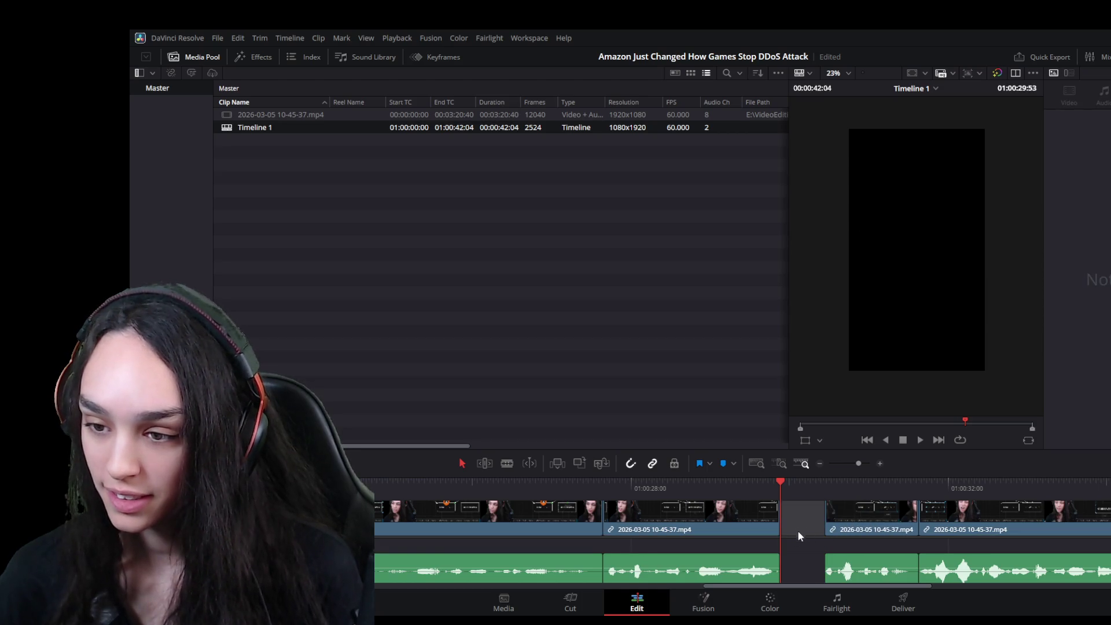
key("Delete")
Play across the new cut and replay the last few seconds up to the end near 41 seconds
key("space")
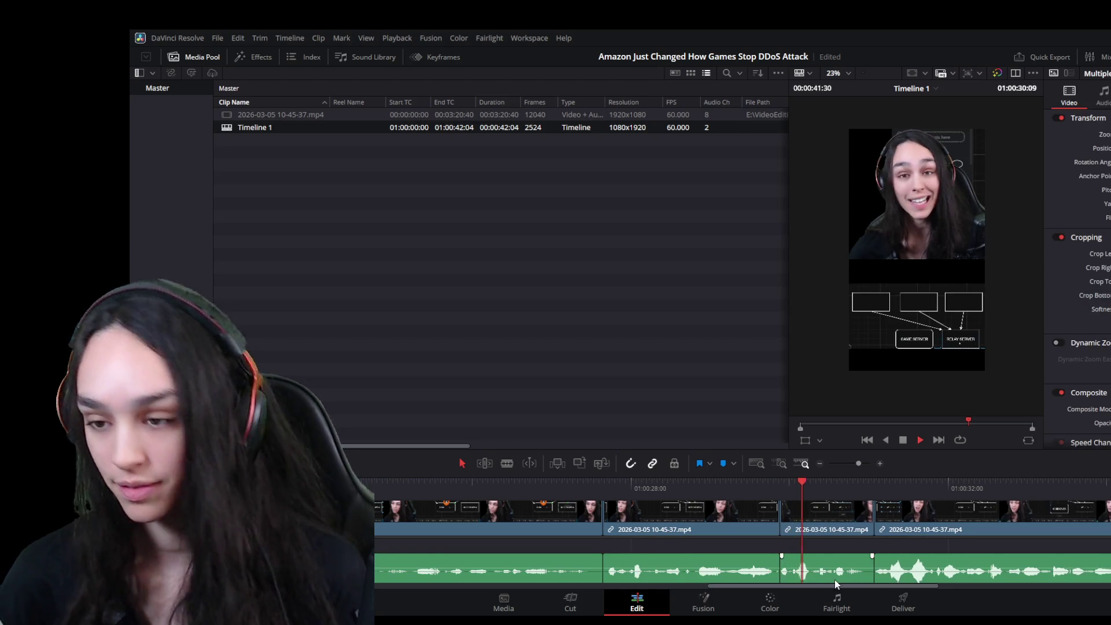
scroll(835, 580, "down", 3)
scroll(835, 545, "down", 2)
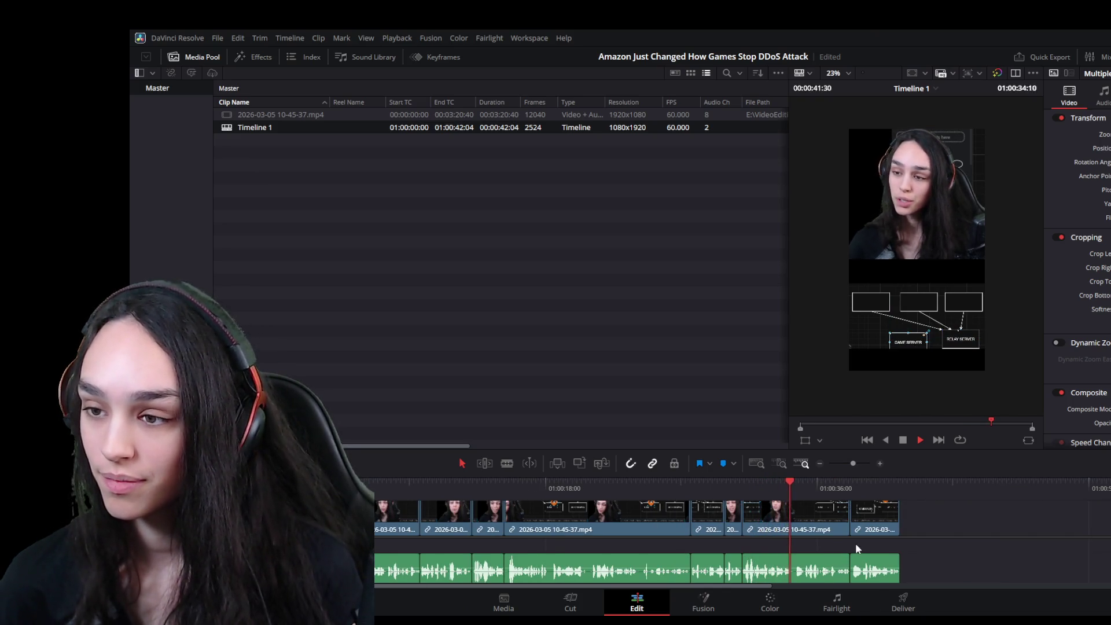
key("space")
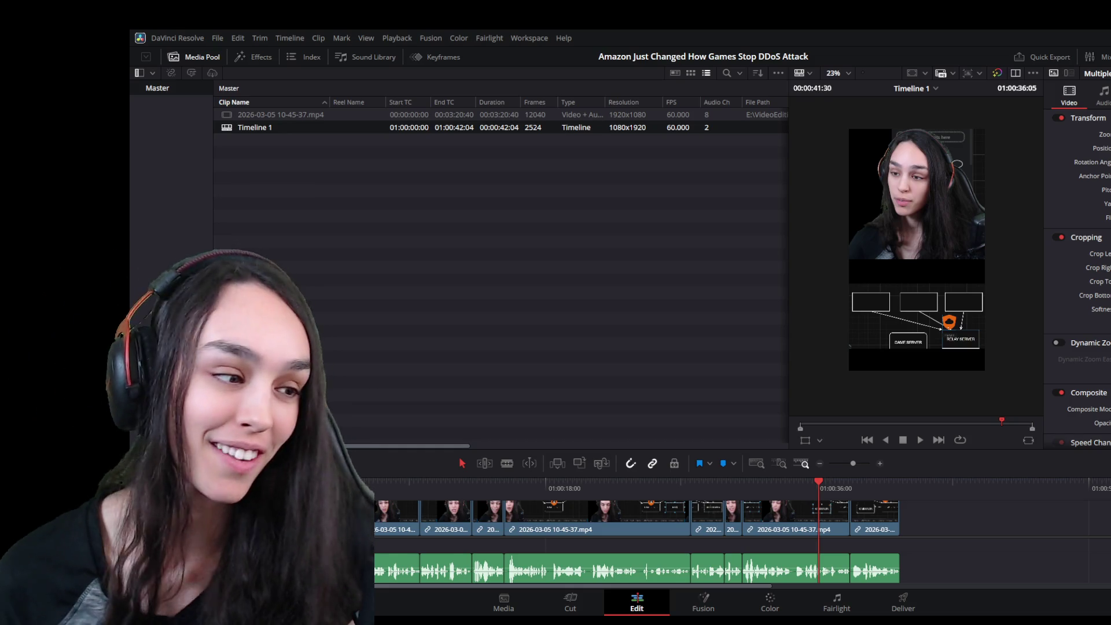
key("space")
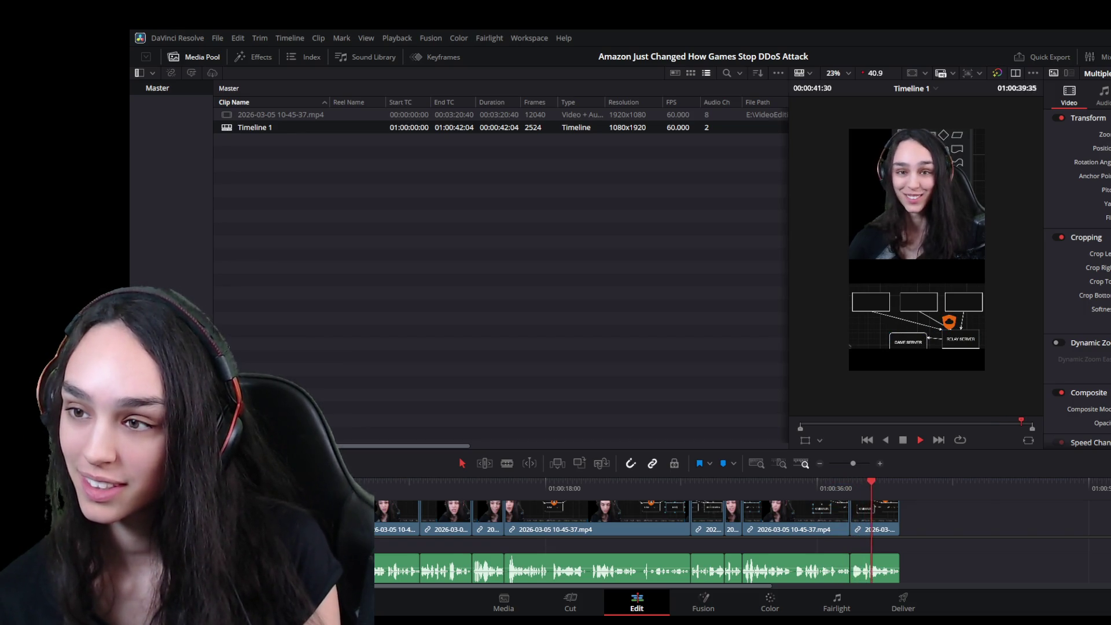
key("space")
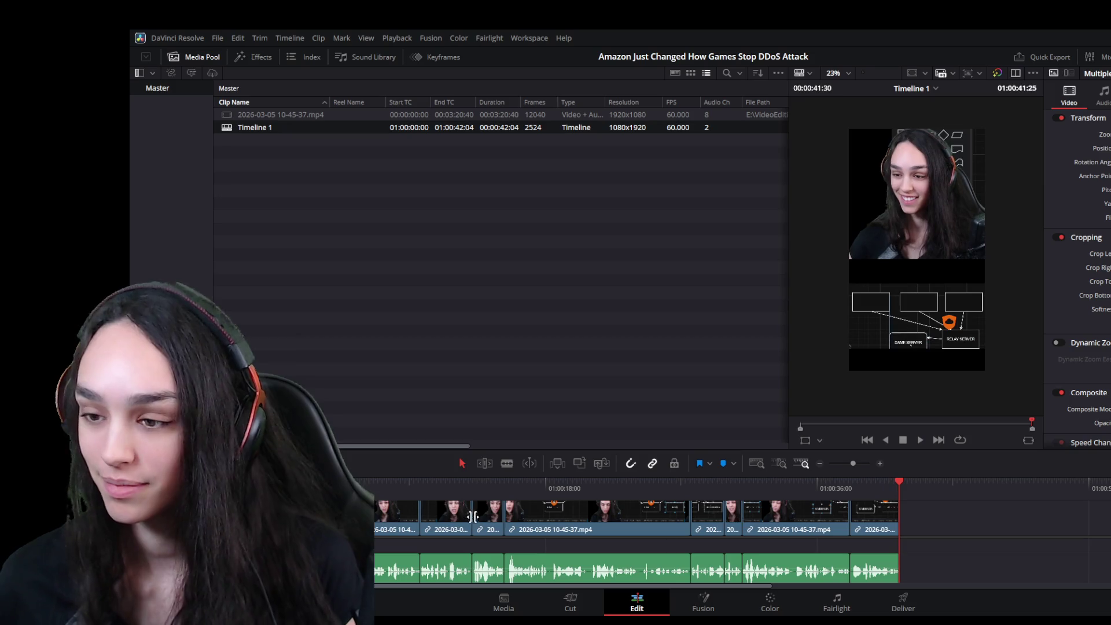
scroll(812, 538, "up", 3)
left_click(741, 480)
key("space")
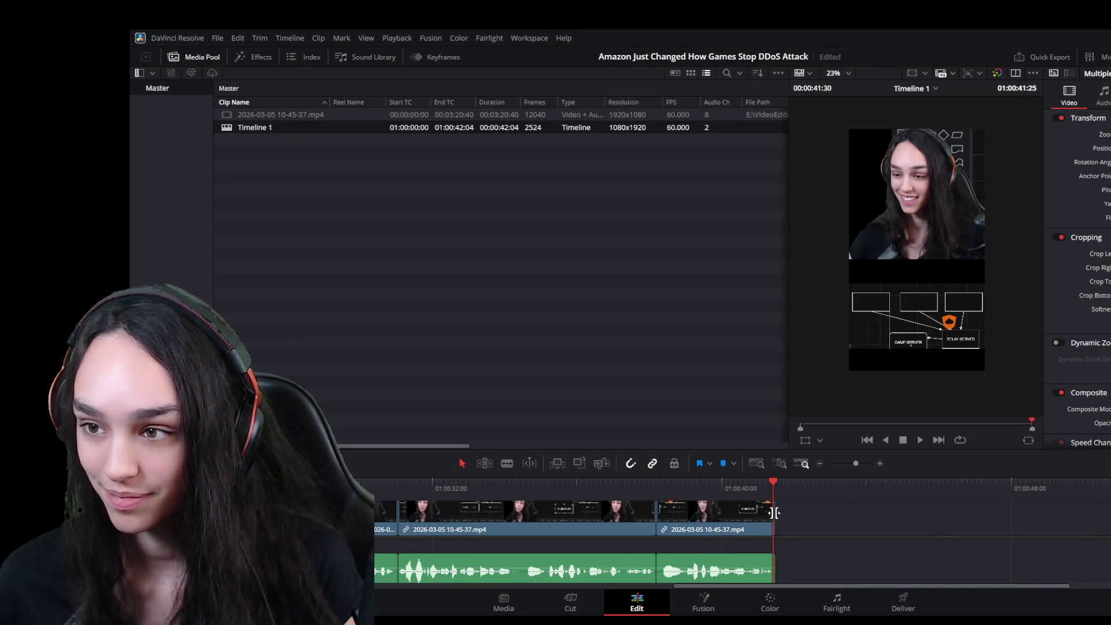
scroll(707, 565, "down", 3)
scroll(707, 565, "down", 3)
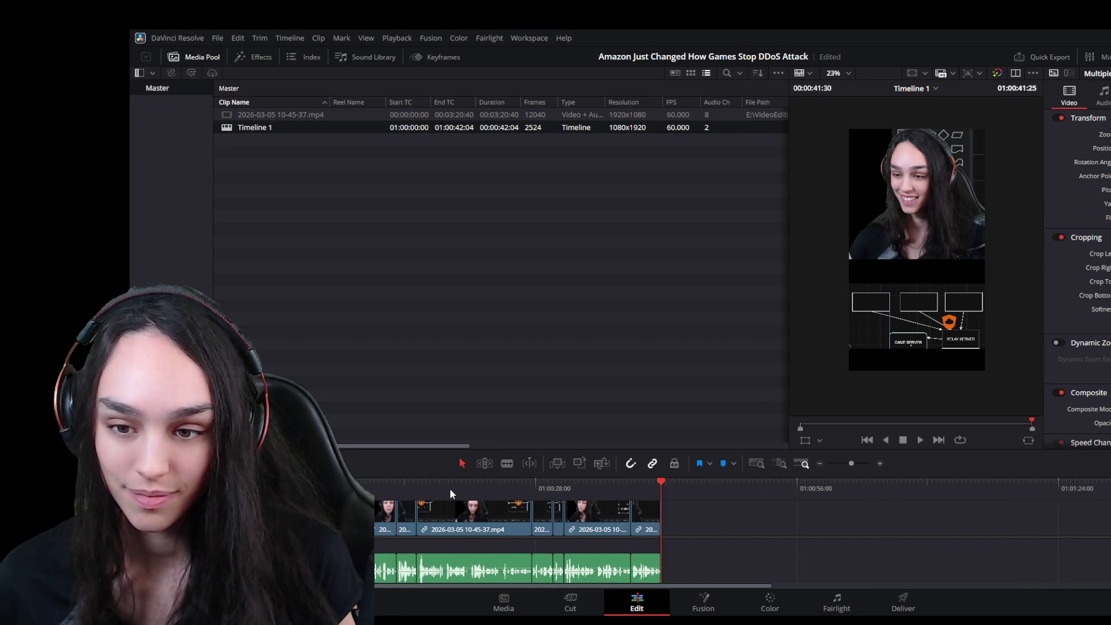
Ripple-delete the gap after 01:00:14, trim more silence from the clip's start and play to the next pause
key("Home")
scroll(405, 558, "up", 3)
key("Delete")
mouse_move(798, 518)
left_mouse_down()
mouse_move(766, 518)
mouse_move(796, 519)
left_mouse_up()
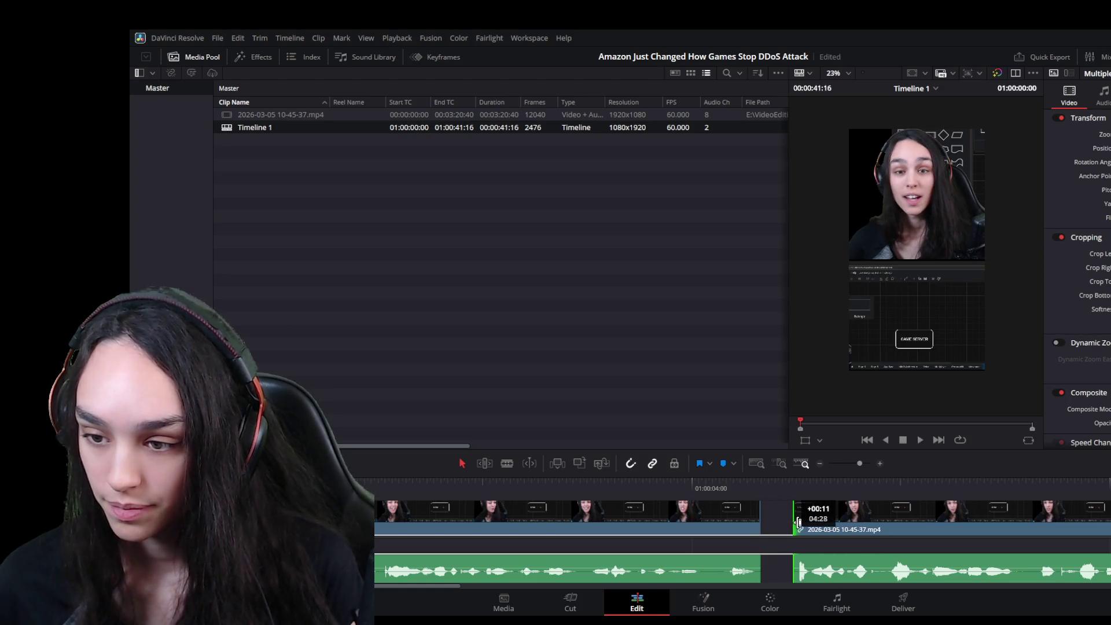
left_click_drag(798, 566, 1103, 573)
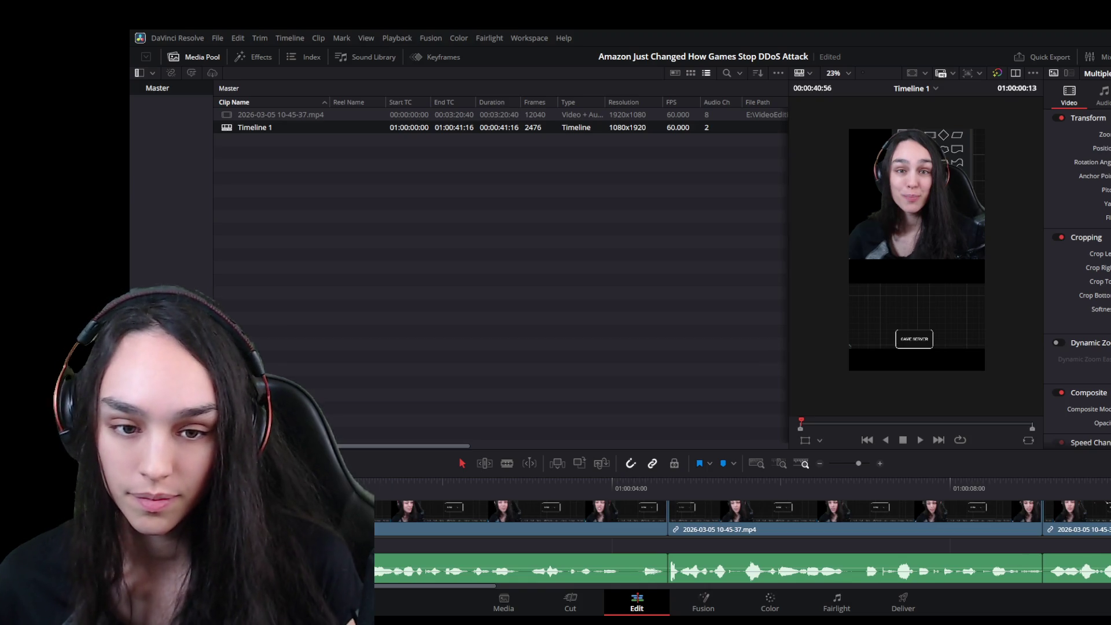
key("space")
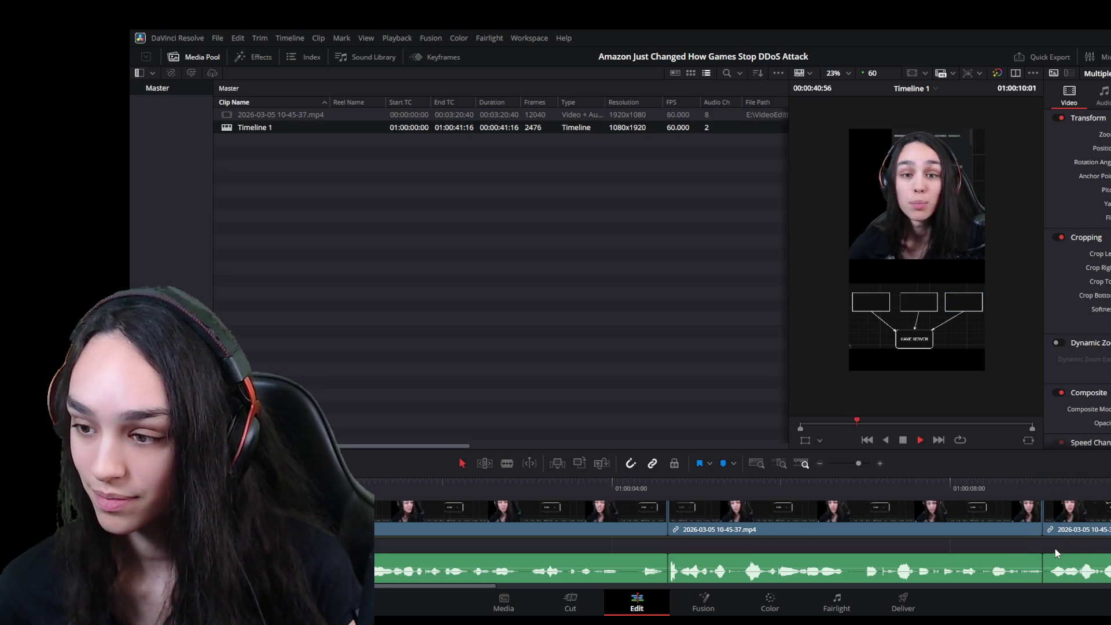
key("space")
Trim the silent head and tail of the following clip and close both gaps
key("ctrl+equal")
left_click(724, 525)
left_click_drag(629, 529, 638, 531)
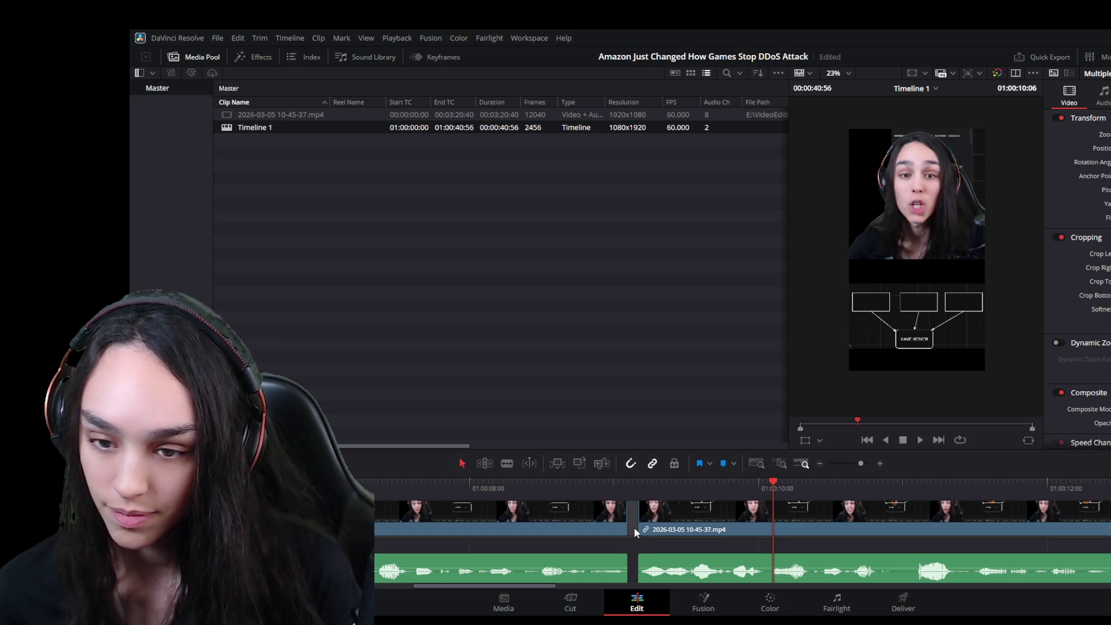
left_click(634, 527)
key("Delete")
key("space")
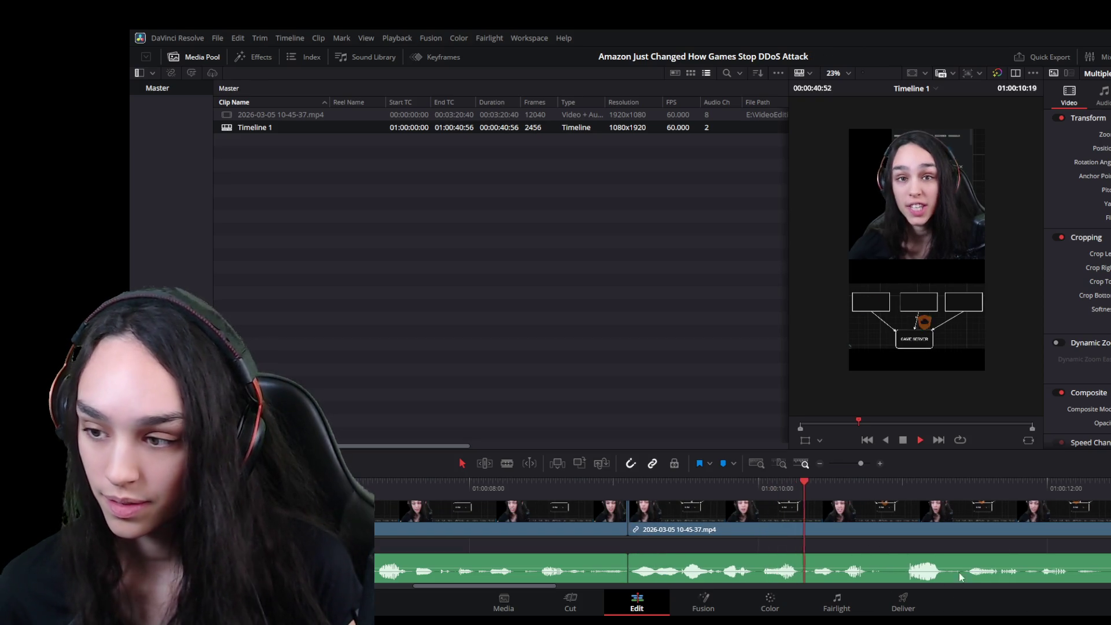
left_click_drag(1109, 523, 1109, 527)
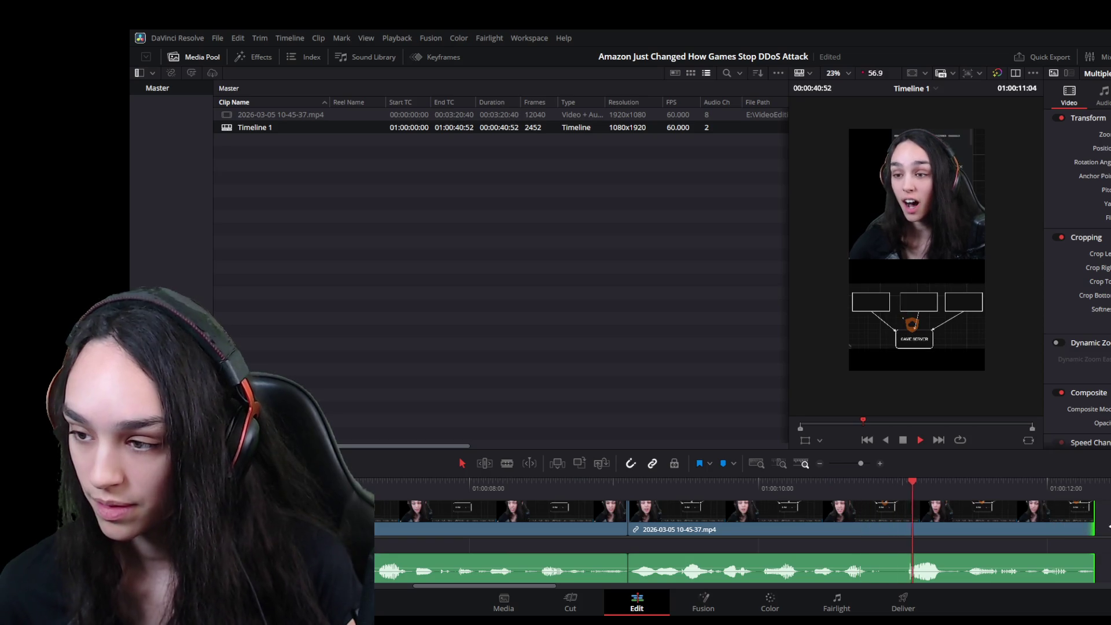
left_click(1101, 526)
key("Delete")
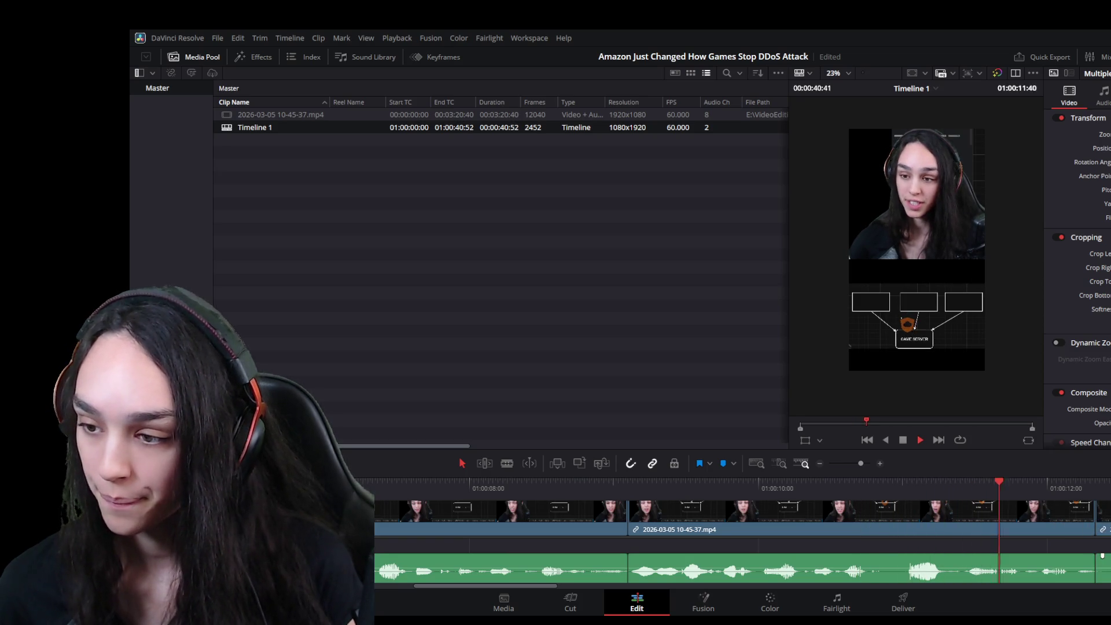
left_click(1044, 491)
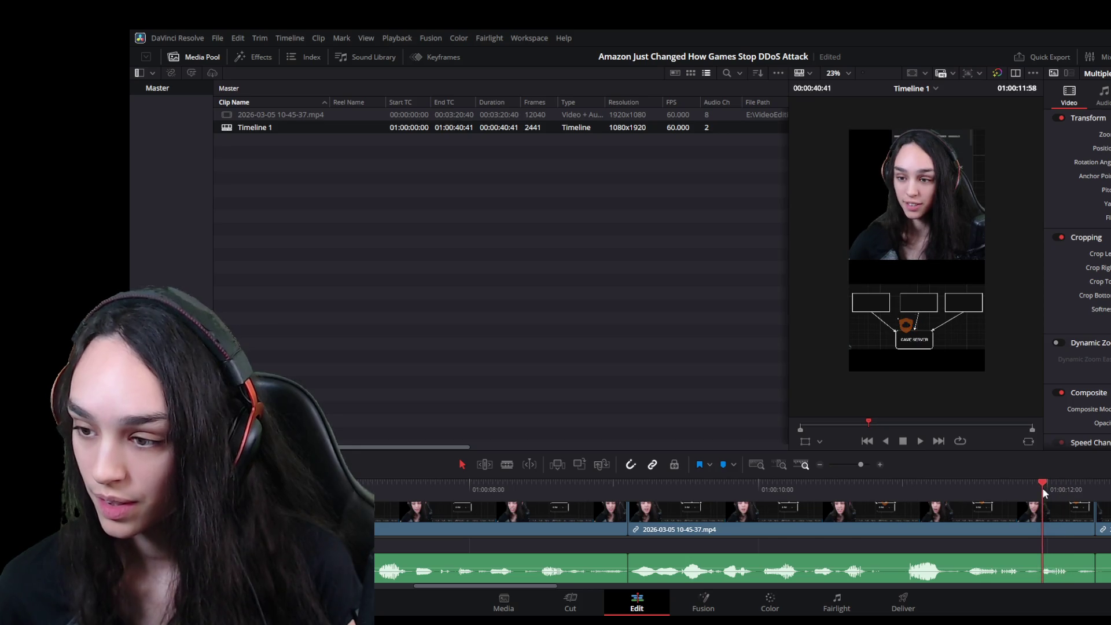
Trim the silence at the next two edit points and delete the leftover gaps so the clips close up
left_click_drag(1080, 495, 1102, 499)
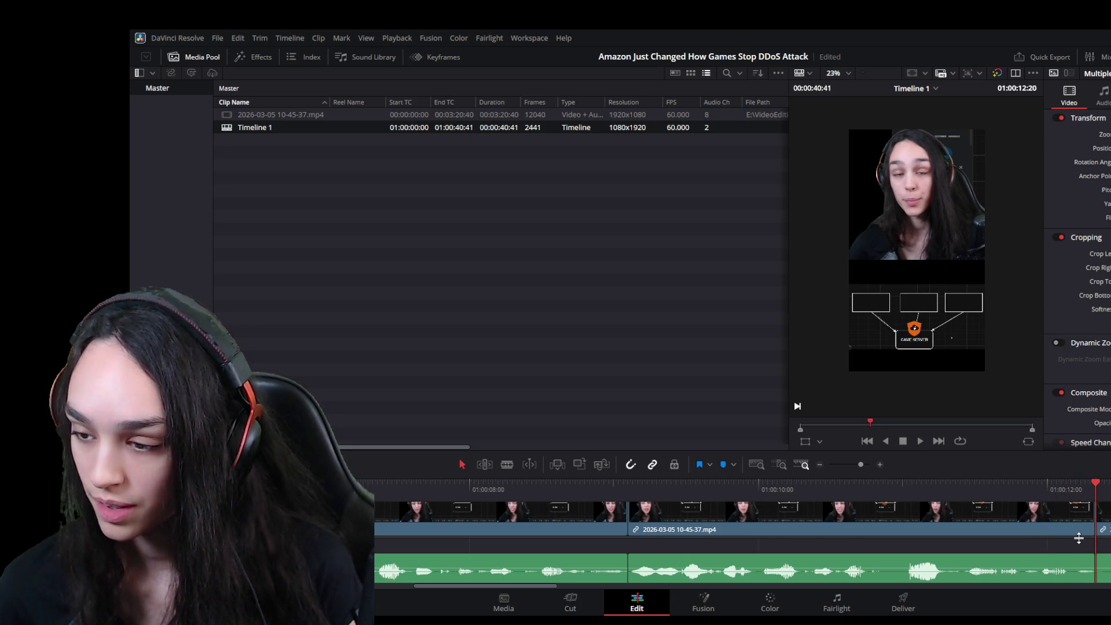
left_click(1101, 520)
left_click(1101, 525)
mouse_move(1102, 533)
left_mouse_down()
mouse_move(902, 543)
mouse_move(670, 524)
left_mouse_up()
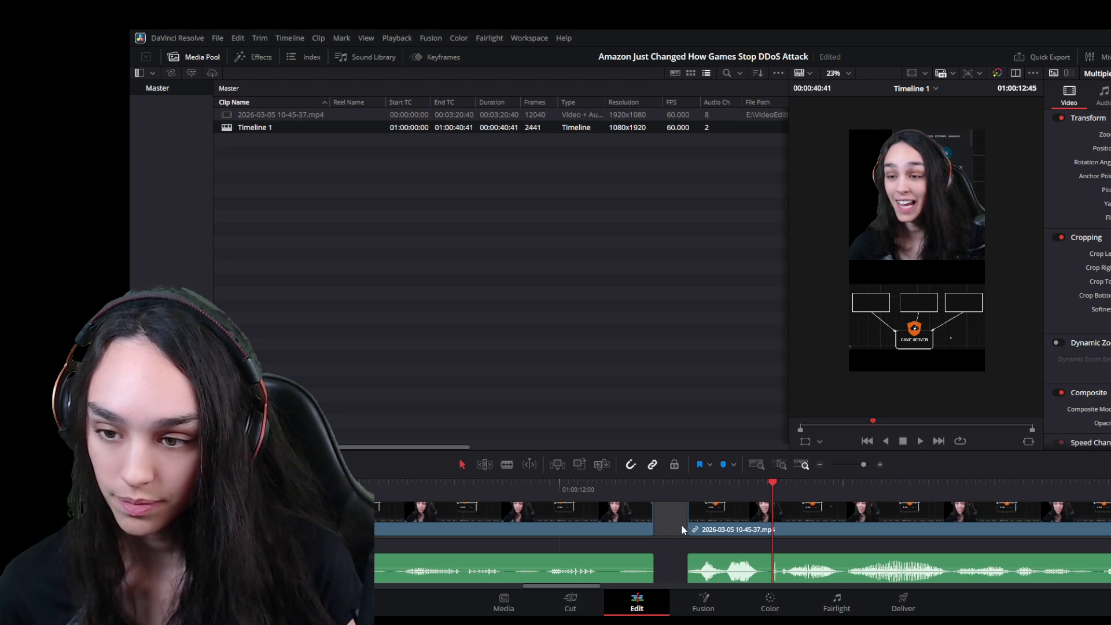
key("Delete")
key("space")
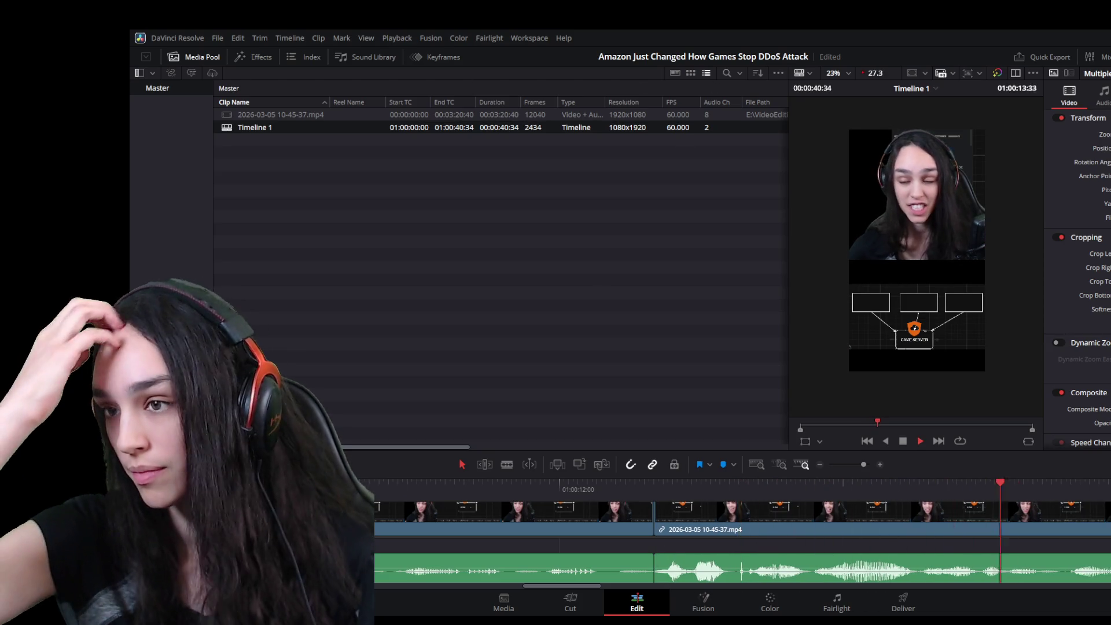
key("space")
left_click_drag(712, 524, 814, 531)
left_click(735, 533)
key("Delete")
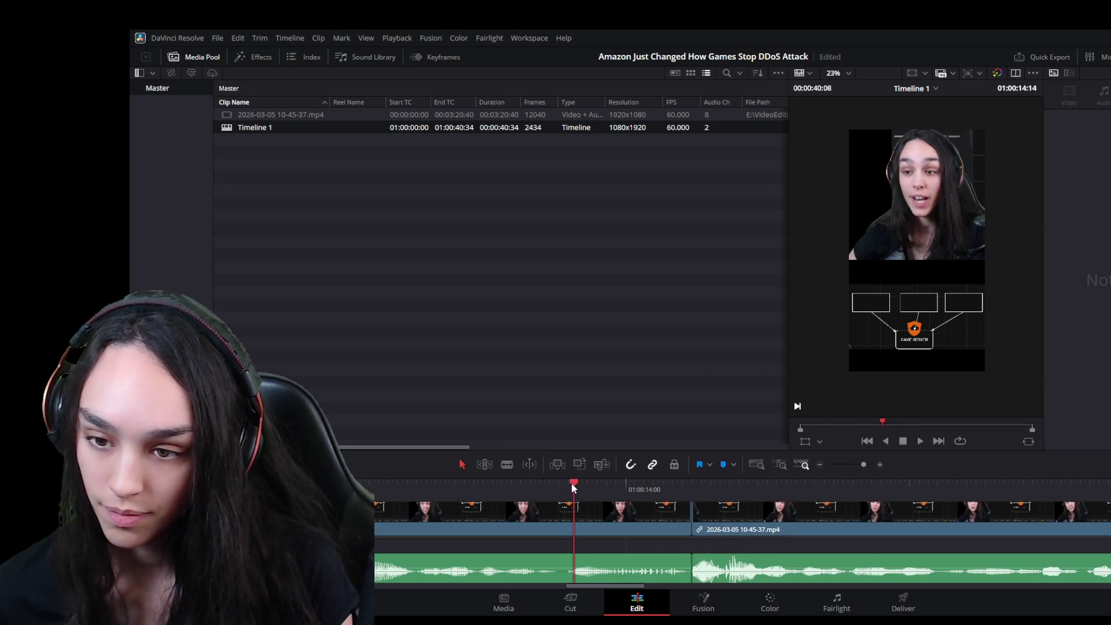
Stop at the pause near 26 seconds, trim the clip's end to the playhead and delete the gap
key("space")
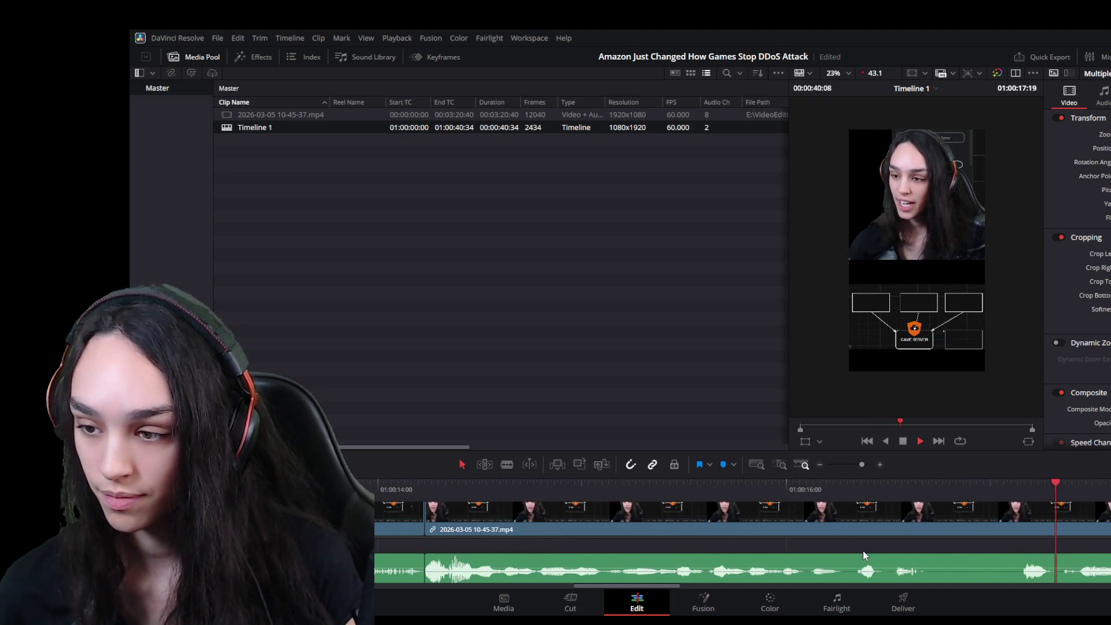
key("space")
scroll(960, 552, "down", 2)
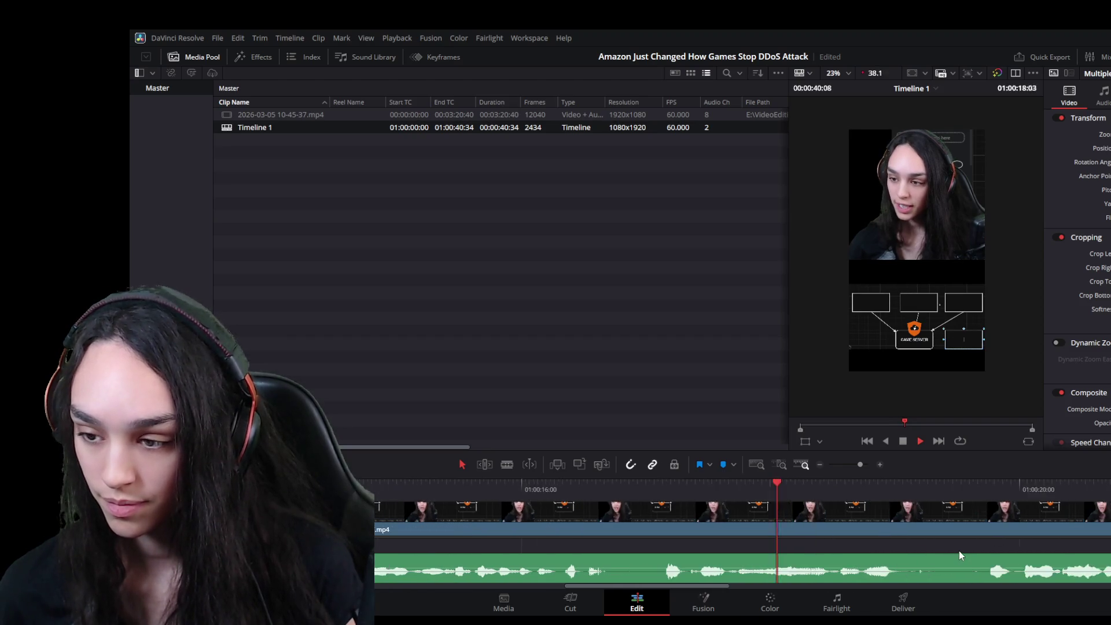
scroll(958, 551, "down", 2)
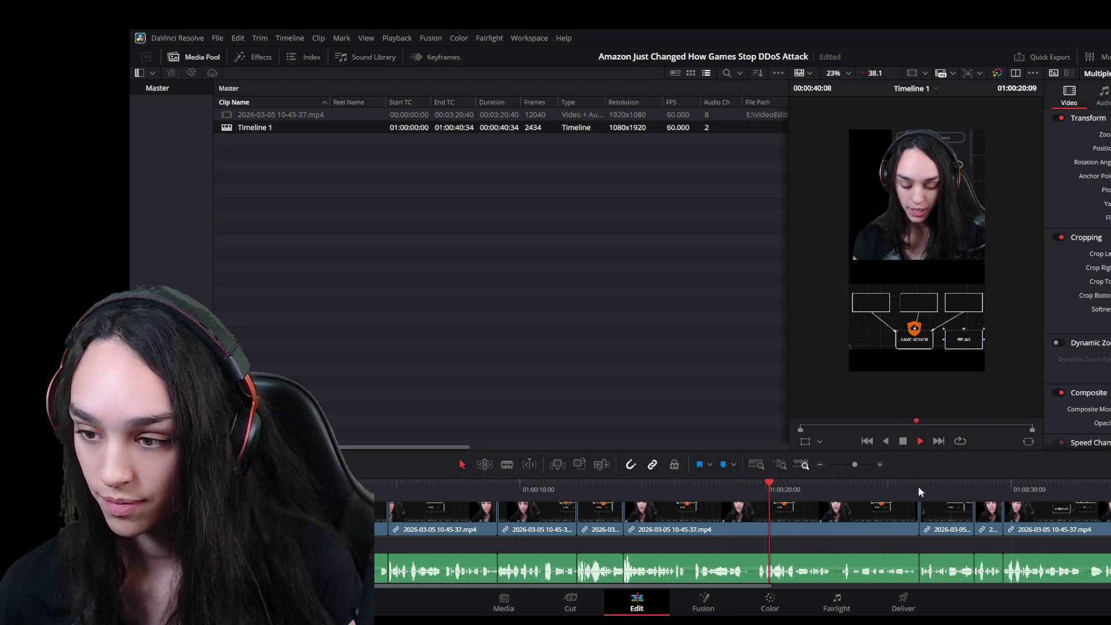
scroll(988, 553, "up", 2)
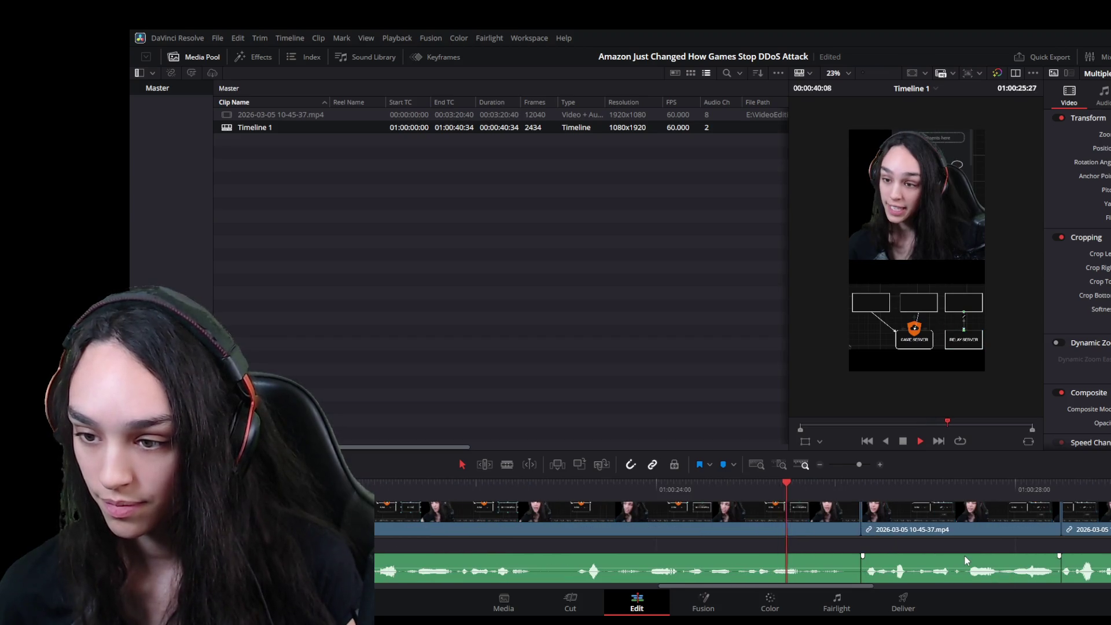
key("space")
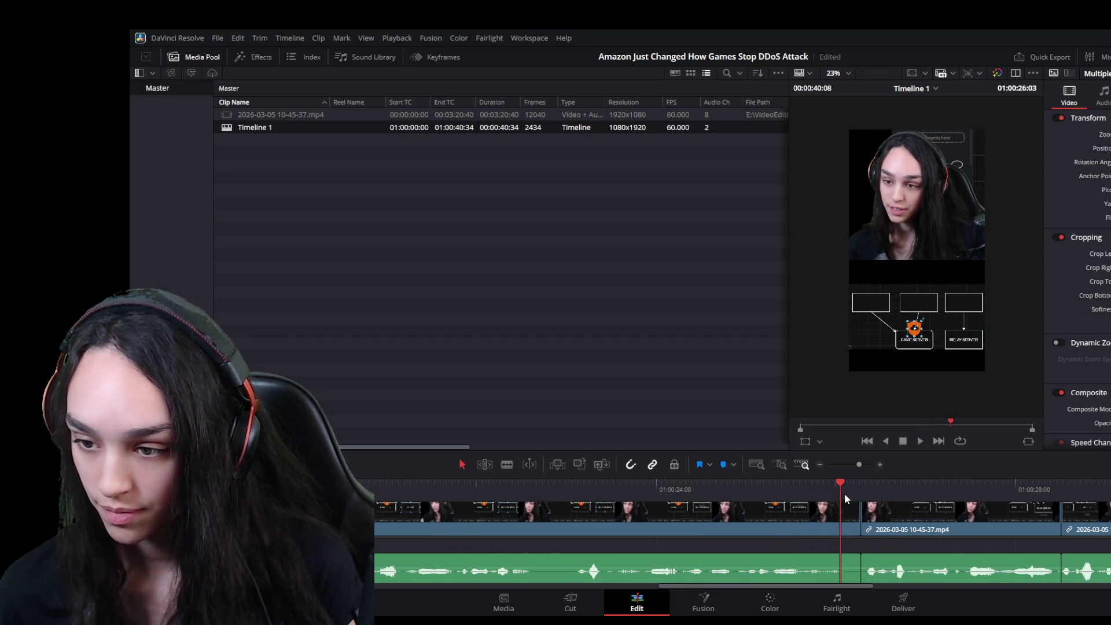
left_click_drag(859, 520, 840, 519)
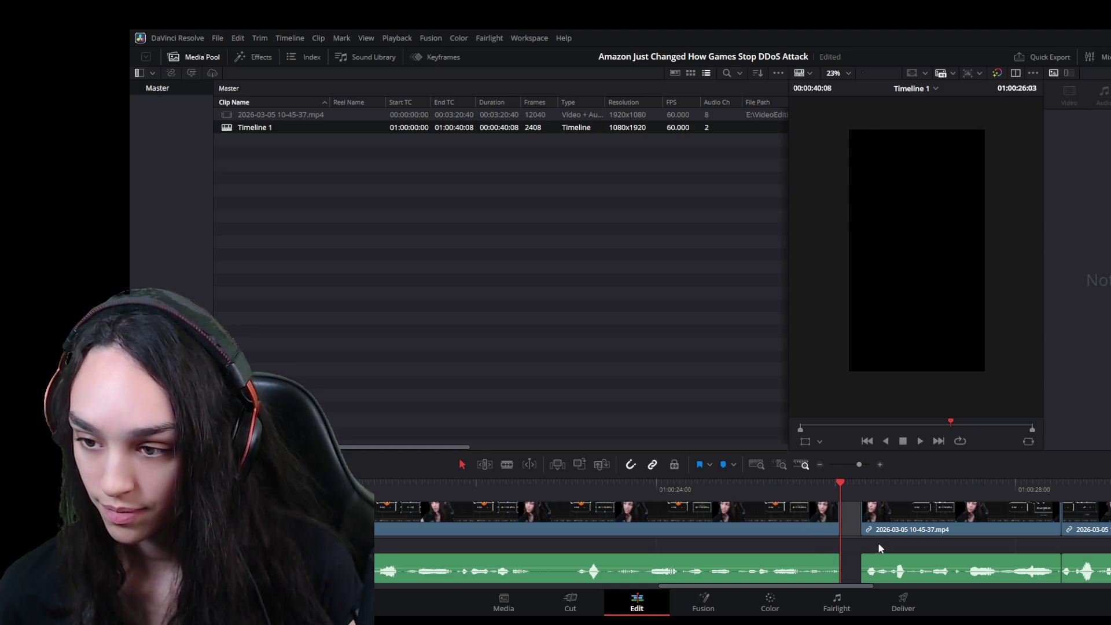
left_click(850, 518)
key("Delete")
Blade at the pause near 33 seconds, trim off the silent tail and delete the gap, leaving 00:00:39:54
key("space")
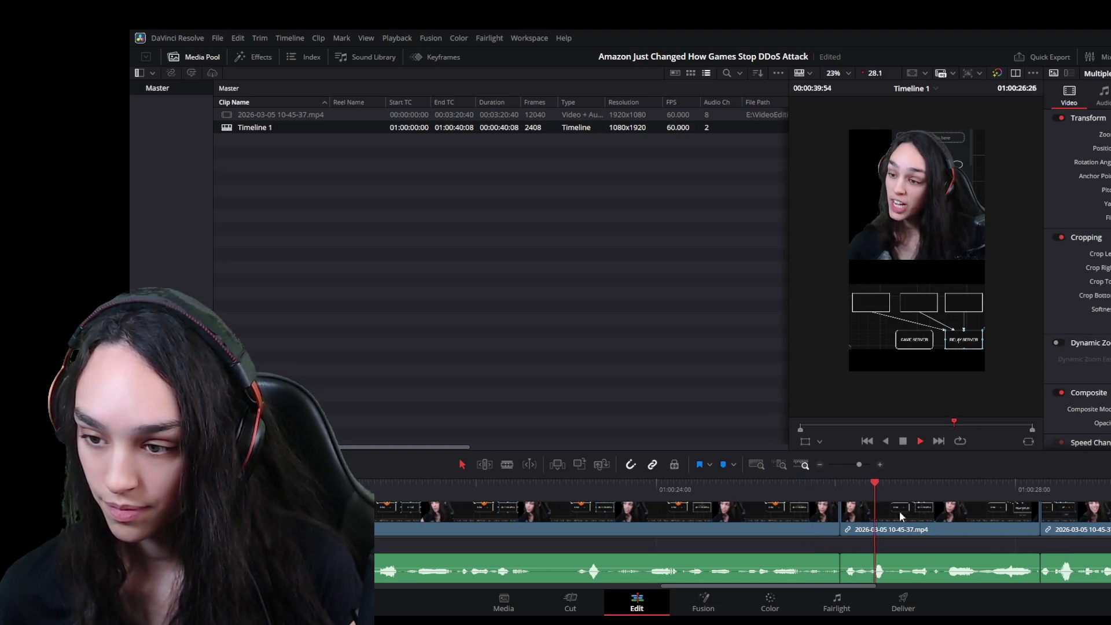
scroll(1047, 553, "up", 2)
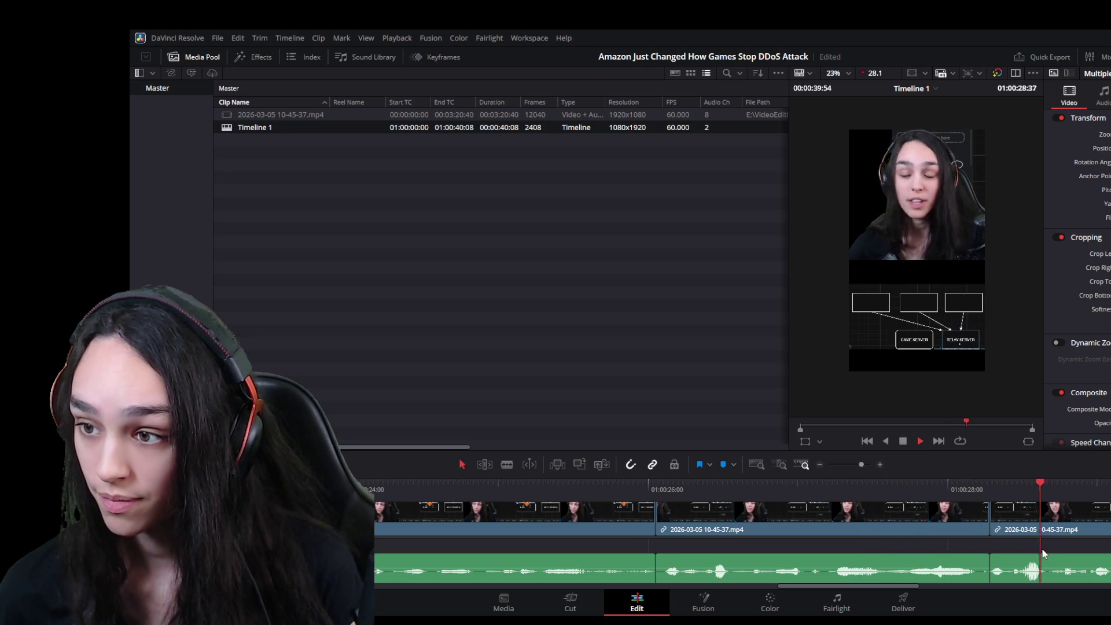
scroll(977, 566, "down", 2)
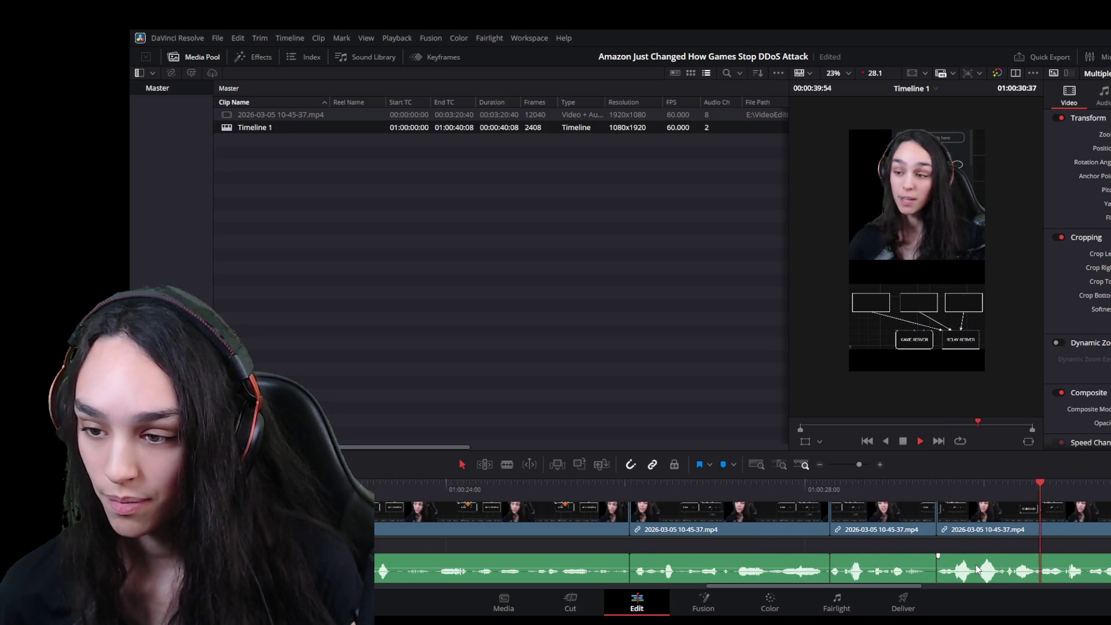
scroll(977, 568, "down", 2)
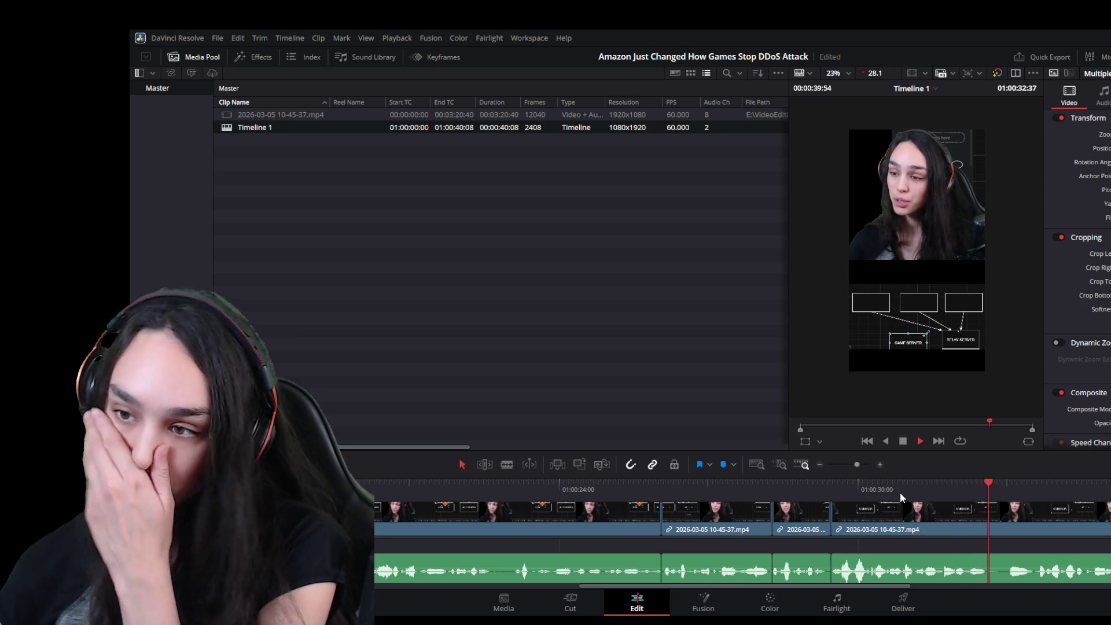
key("space")
left_click(1034, 491)
key("ctrl+b")
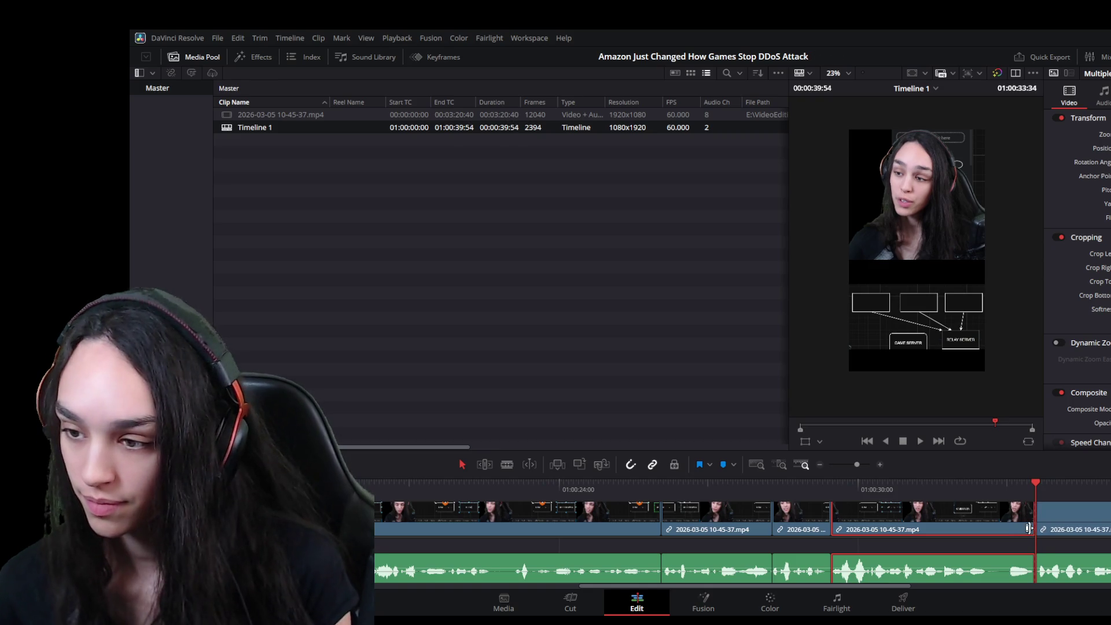
left_click_drag(1027, 526, 987, 526)
left_click(1041, 563)
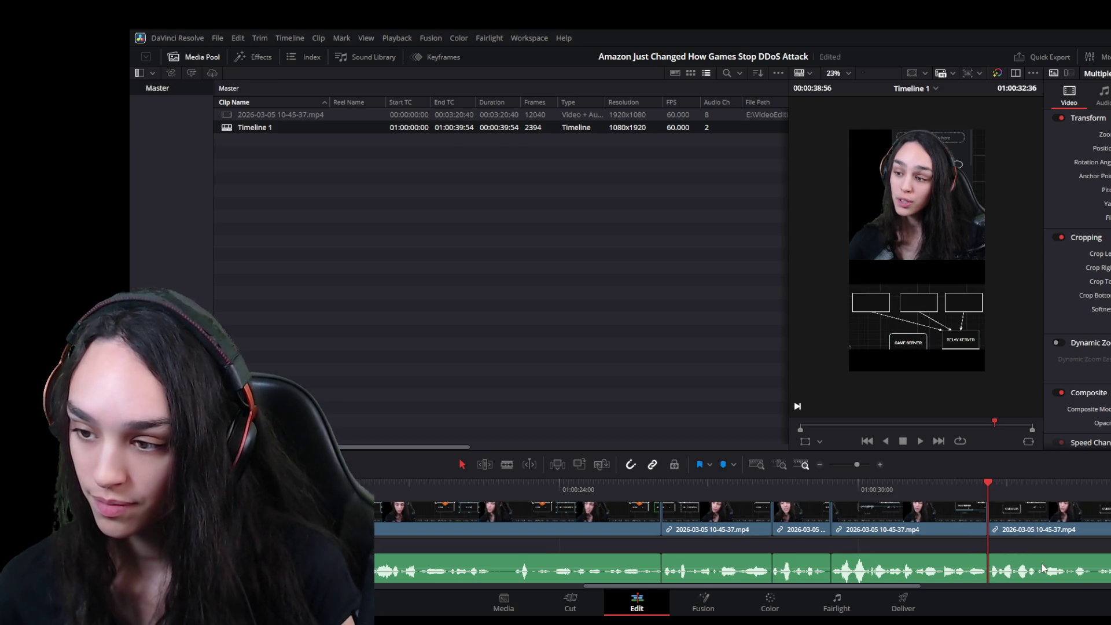
key("Delete")
key("space")
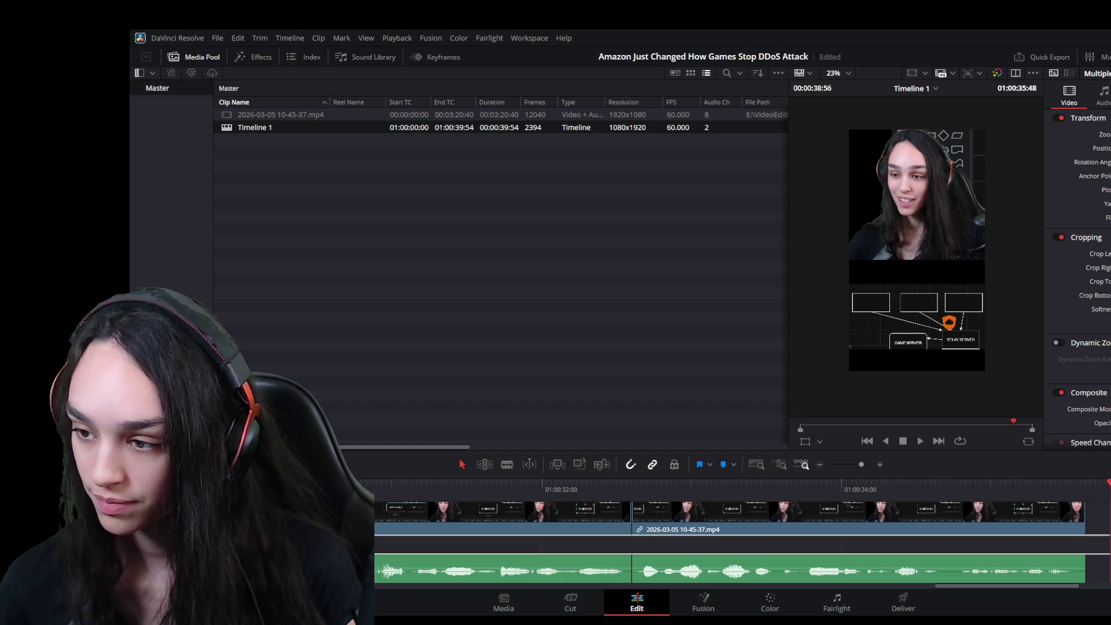
Trim the silent end of the late clip, delete the leftover gap and review, bringing Timeline 1 to 00:00:38:32
double_click(1068, 510)
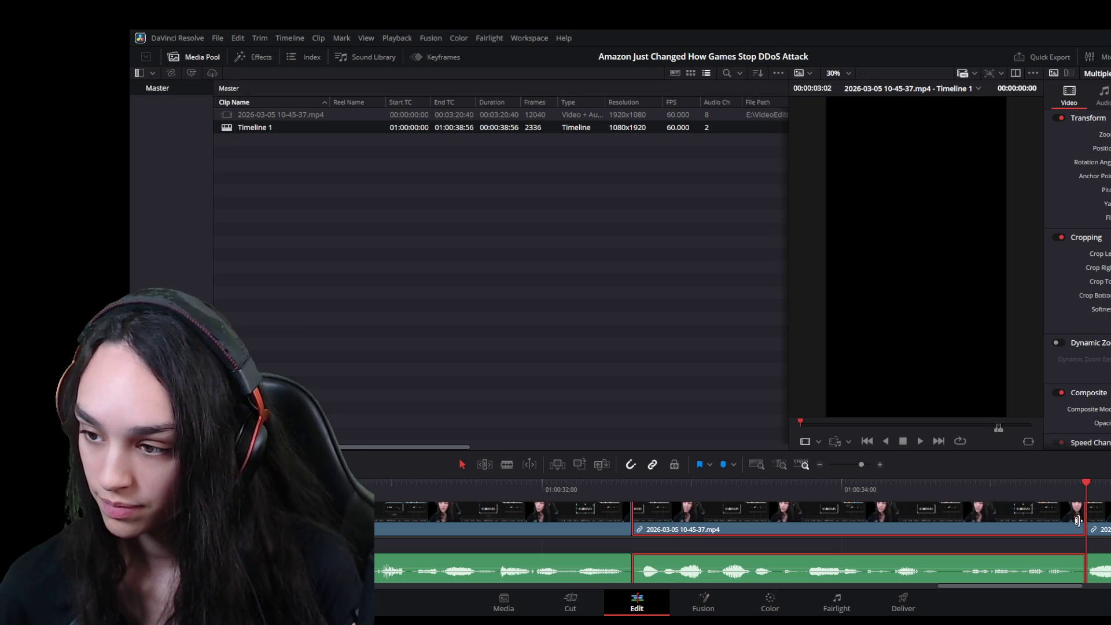
left_click_drag(1077, 520, 1087, 522)
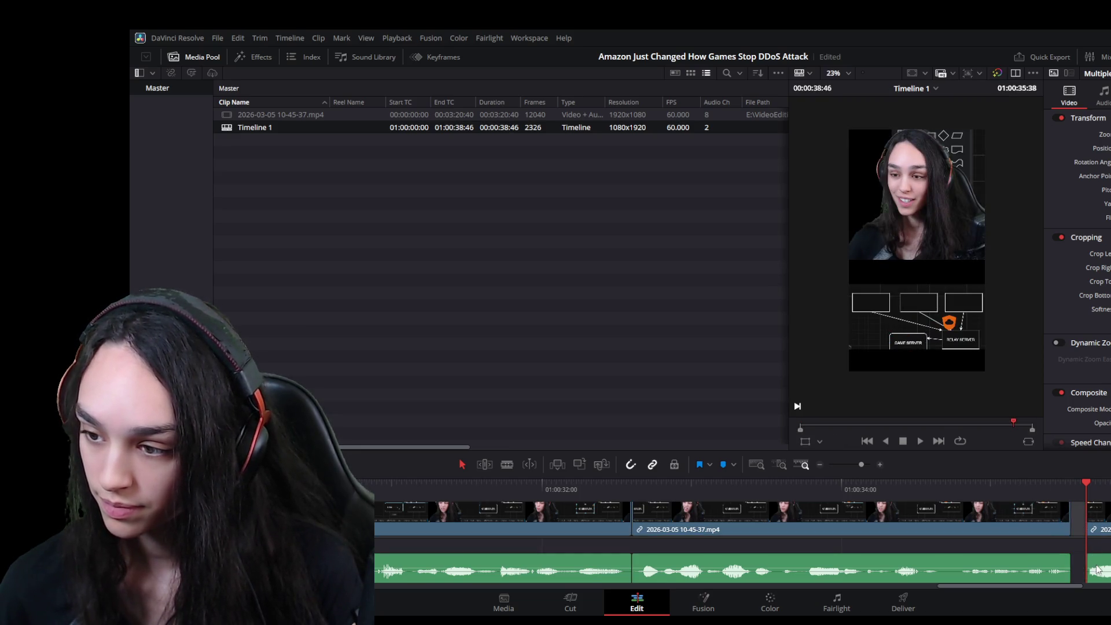
left_click(1029, 485)
key("space")
scroll(1049, 499, "down", 2)
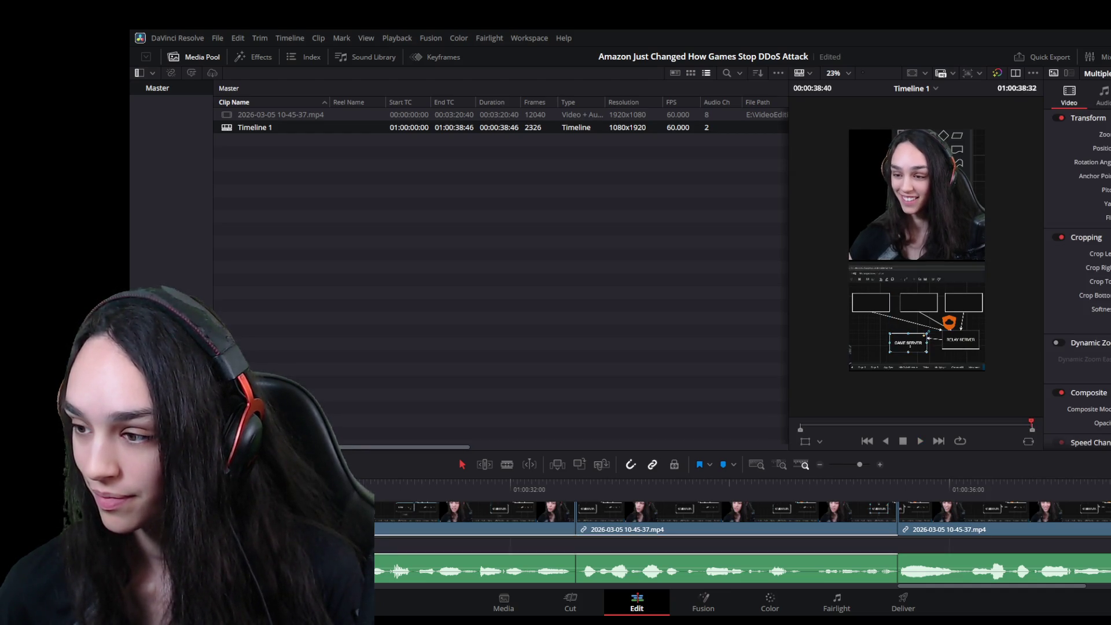
left_click(1050, 496)
key("space")
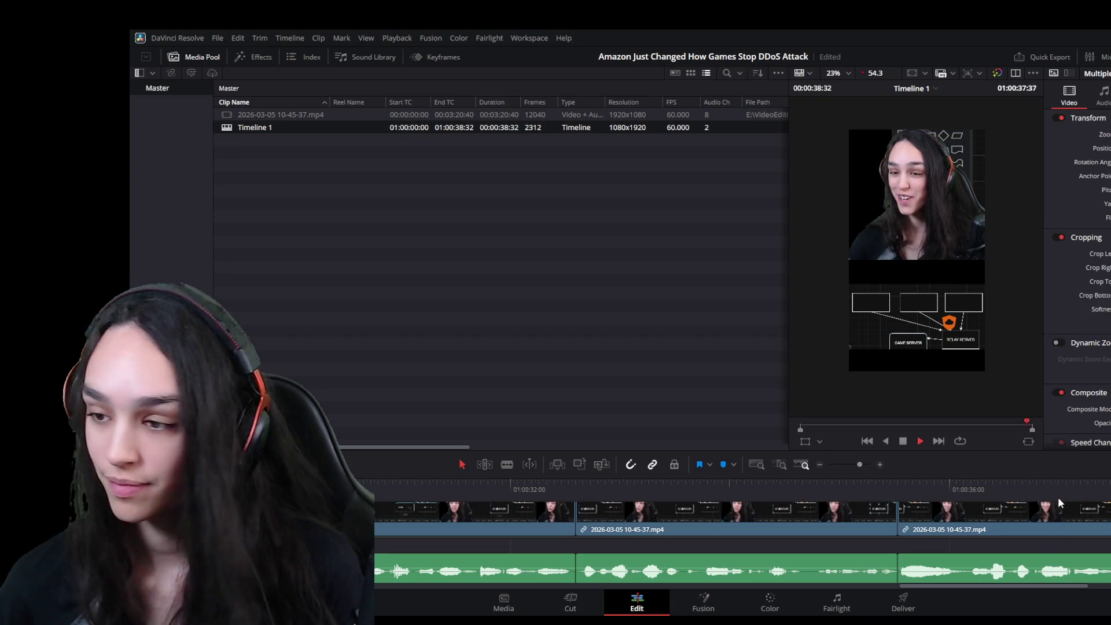
scroll(1008, 538, "down", 4)
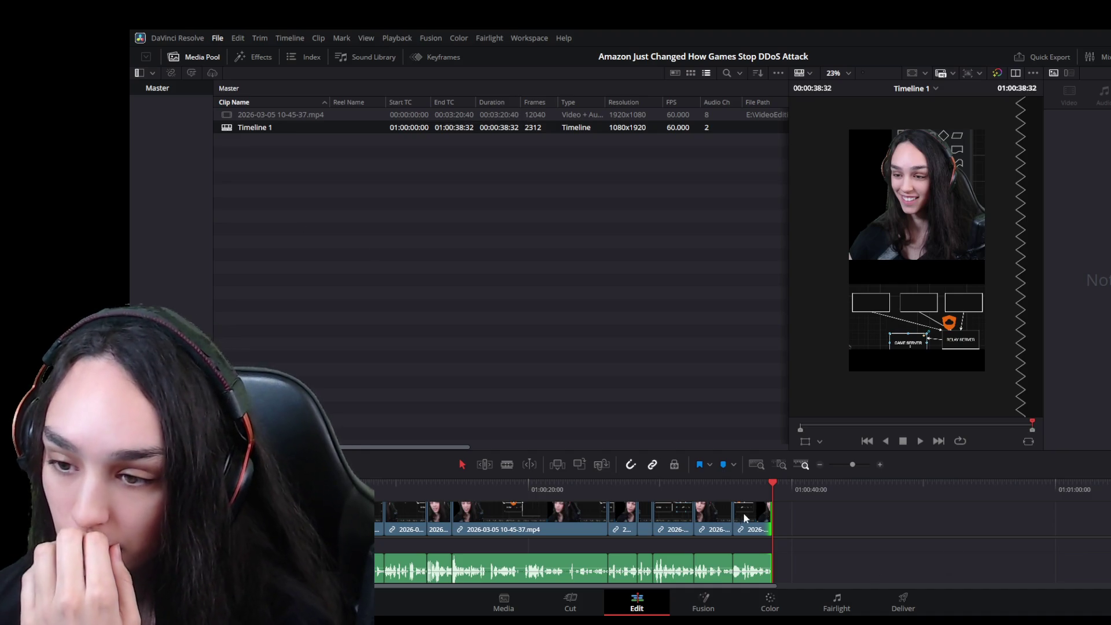
left_click(767, 492)
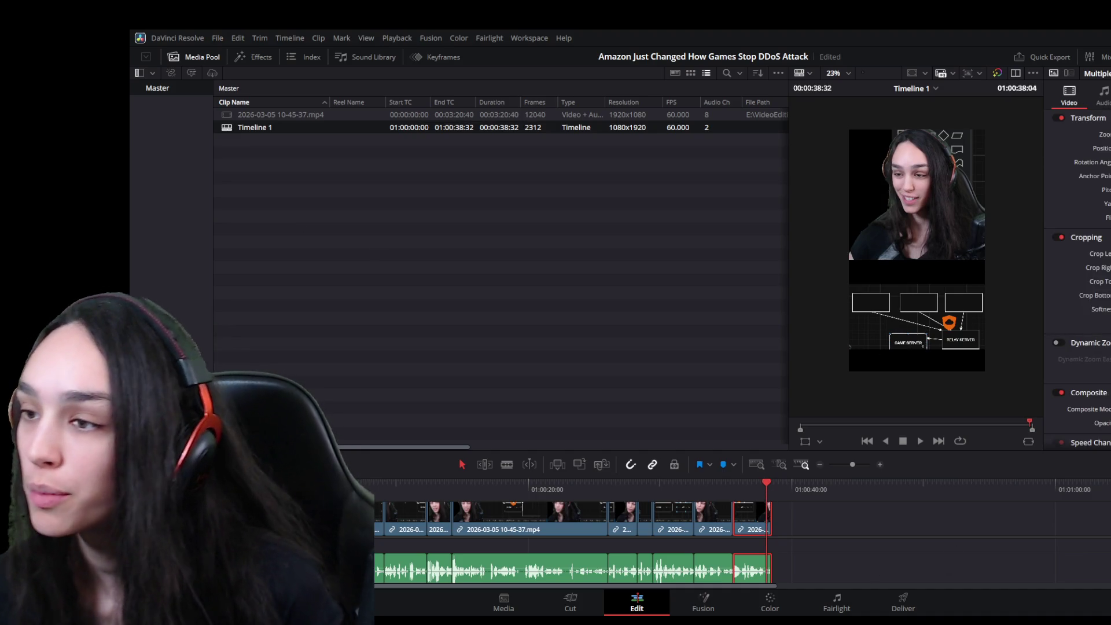
left_click_drag(764, 538, 761, 531)
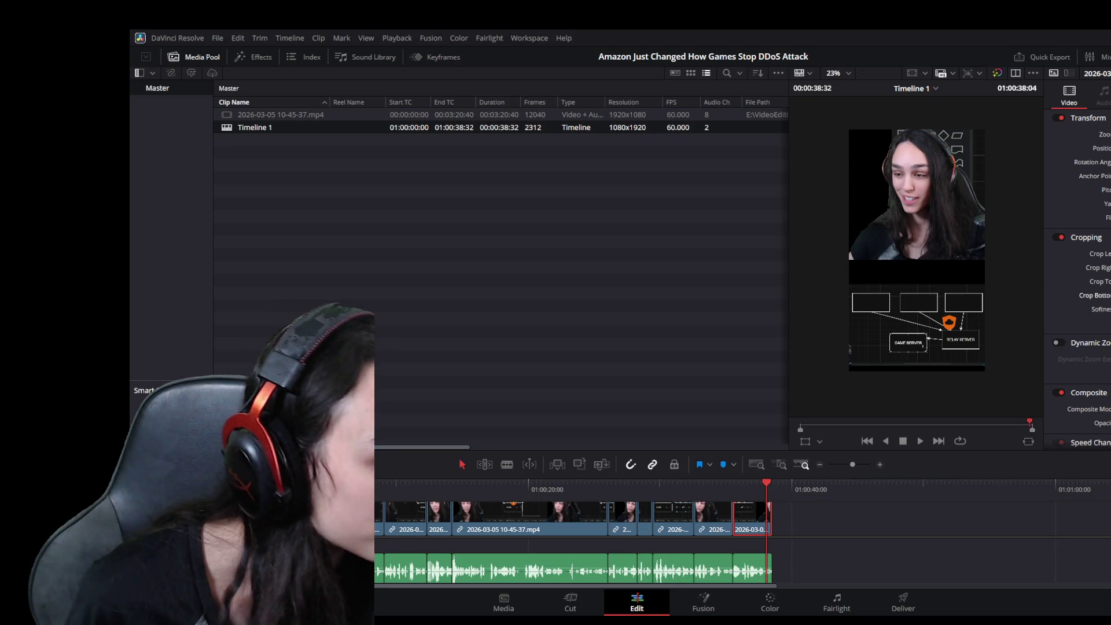
left_click(337, 183)
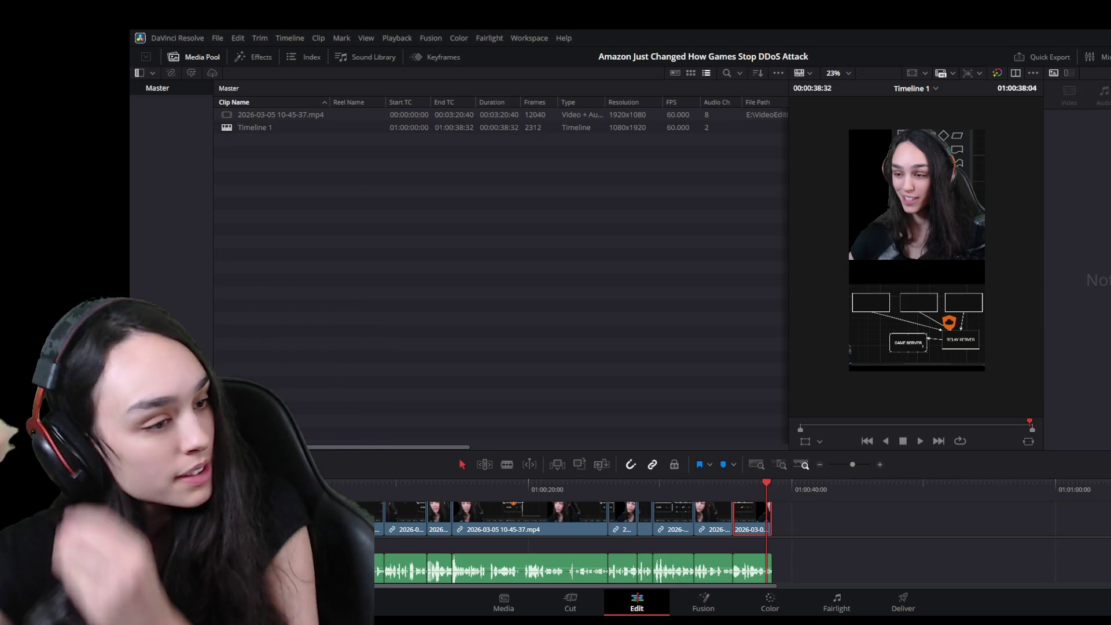